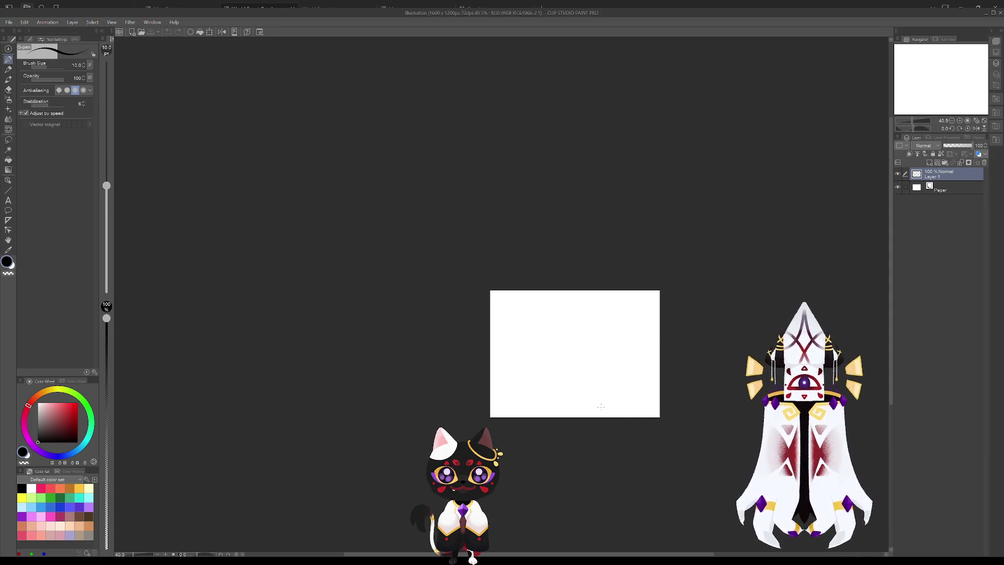
- Draw a test stroke on the blank white illustration and undo it
scroll(668, 413, "up", 1)
scroll(660, 421, "up", 1)
mouse_move(547, 554)
left_mouse_down()
mouse_move(585, 554)
mouse_move(565, 554)
left_mouse_up()
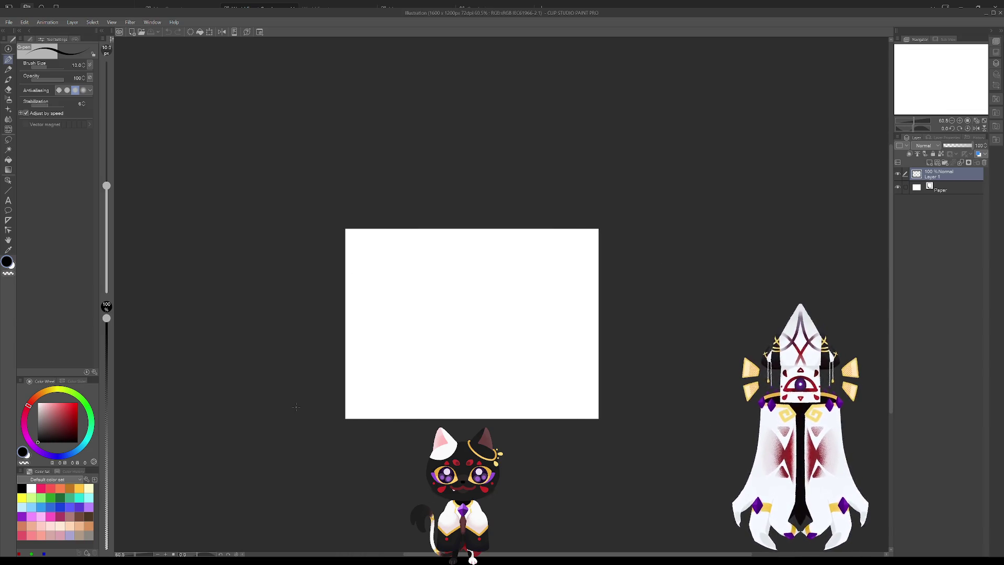
scroll(381, 400, "up", 1)
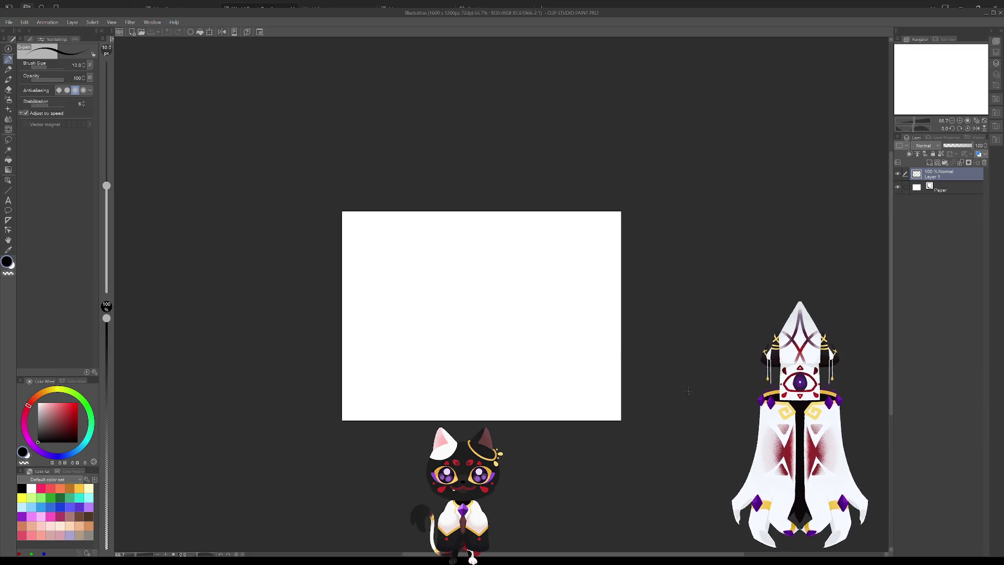
mouse_move(462, 334)
left_mouse_down()
mouse_move(481, 346)
mouse_move(497, 305)
mouse_move(528, 312)
left_mouse_up()
key("ctrl+z")
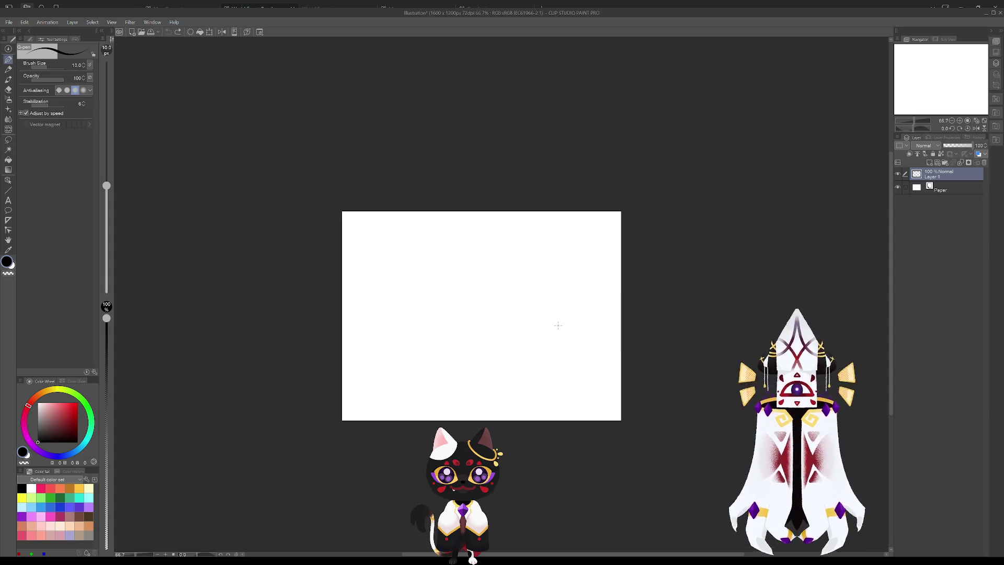
scroll(462, 338, "up", 1)
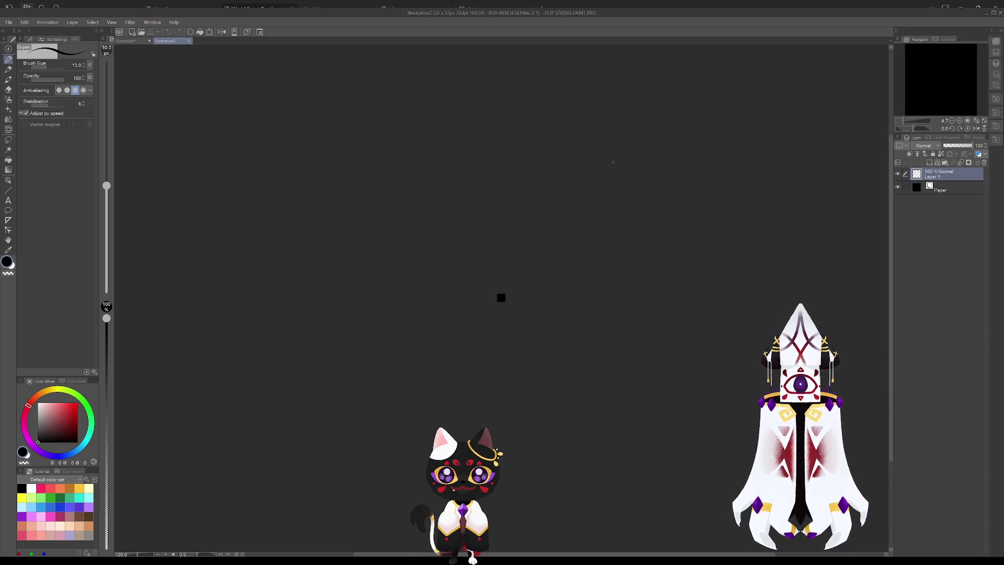
- Paint white test dabs and strokes on the black 32×32 canvas, undoing each one
scroll(501, 301, "up", 10)
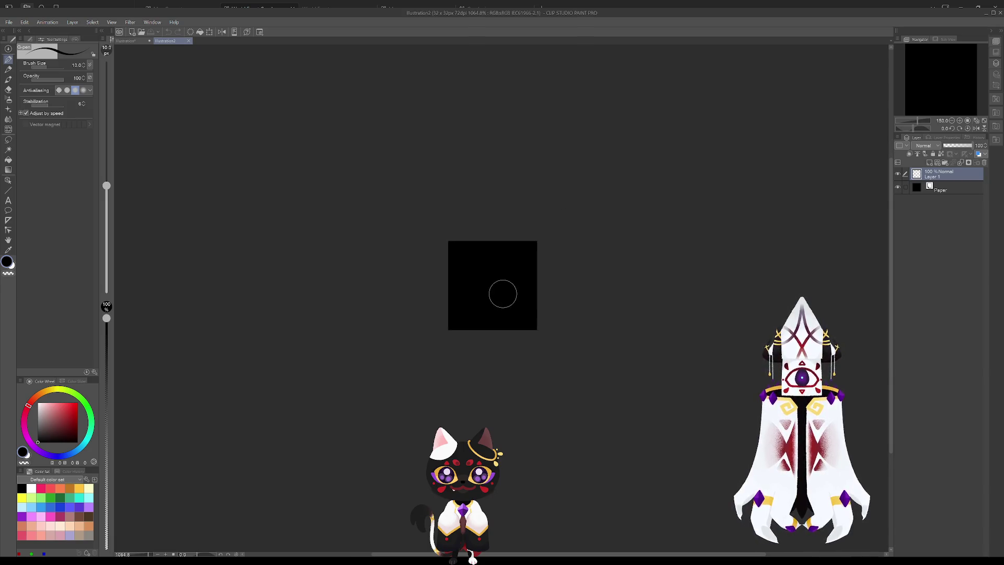
left_click(507, 243)
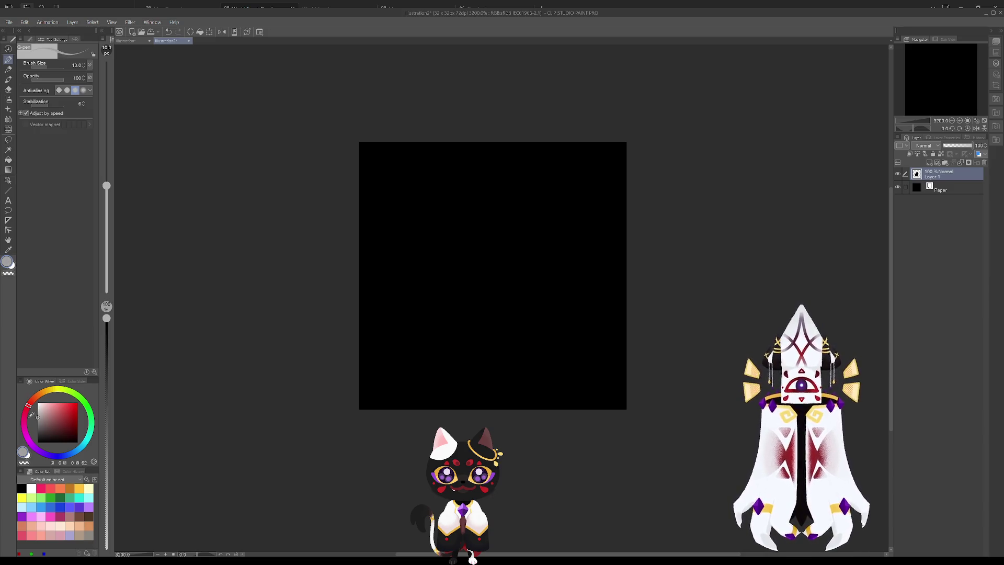
left_click_drag(434, 272, 538, 336)
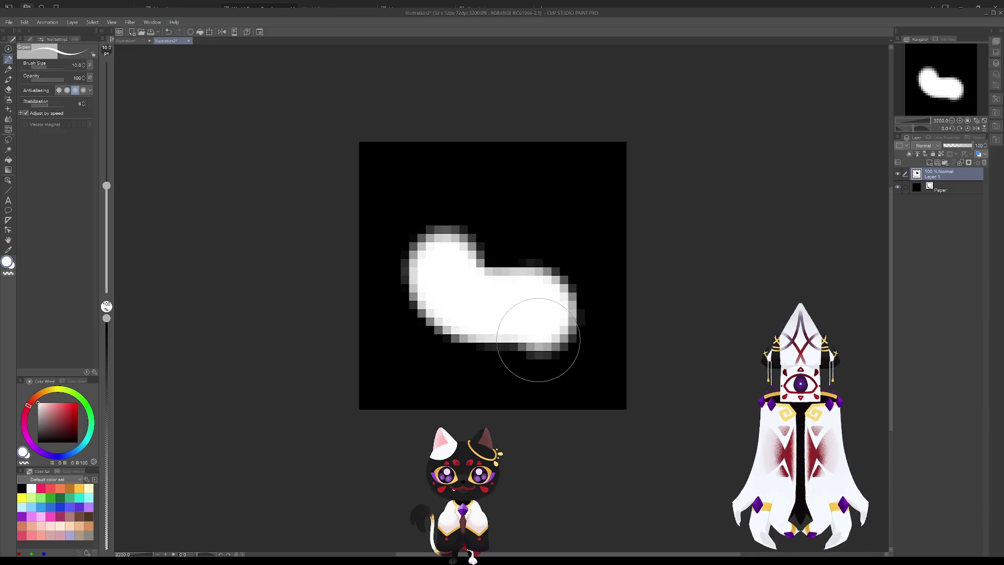
key("ctrl+z")
left_click_drag(485, 262, 507, 291)
key("ctrl+z")
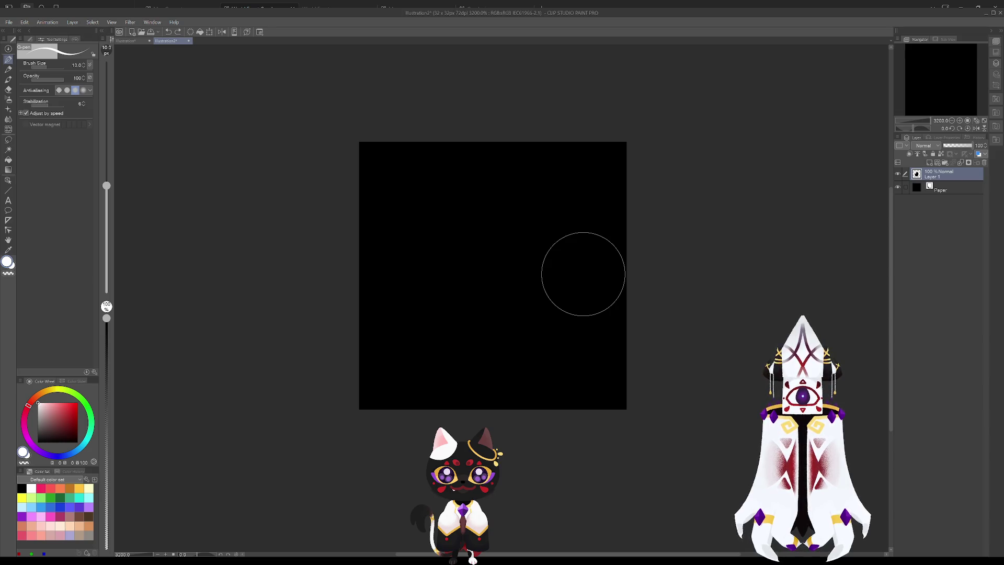
mouse_move(494, 227)
left_mouse_down()
mouse_move(505, 298)
mouse_move(461, 266)
mouse_move(473, 264)
left_mouse_up()
key("ctrl+z")
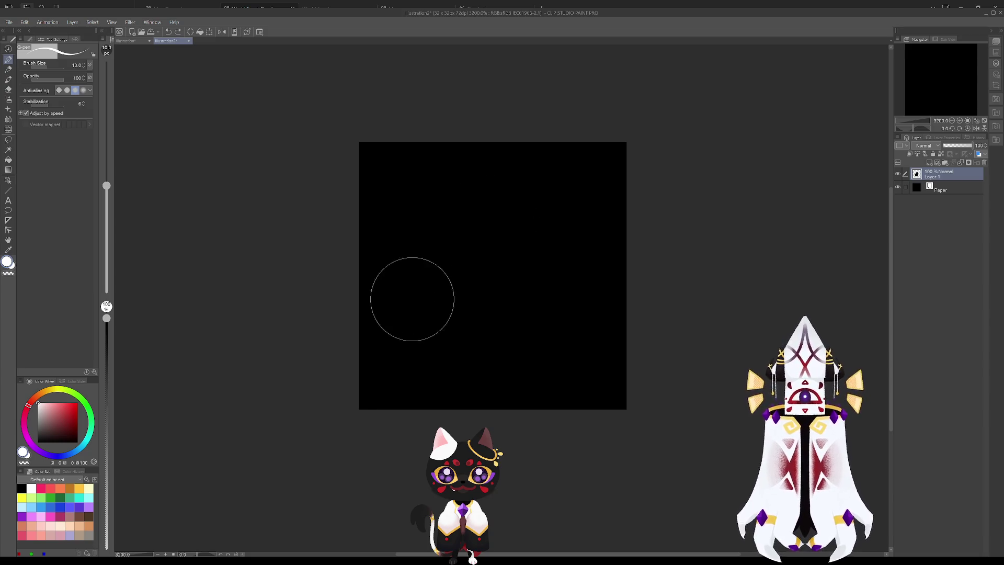
- Switch to the Wet blotting ink brush and test two blotches, undoing both
left_click(8, 79)
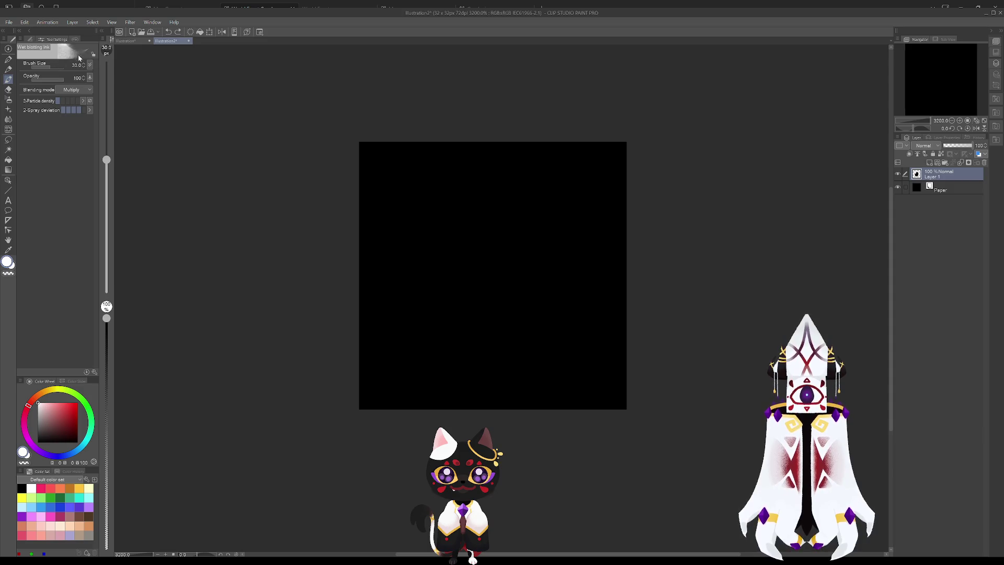
left_click(481, 242)
key("ctrl+z")
left_click(441, 240)
key("ctrl+z")
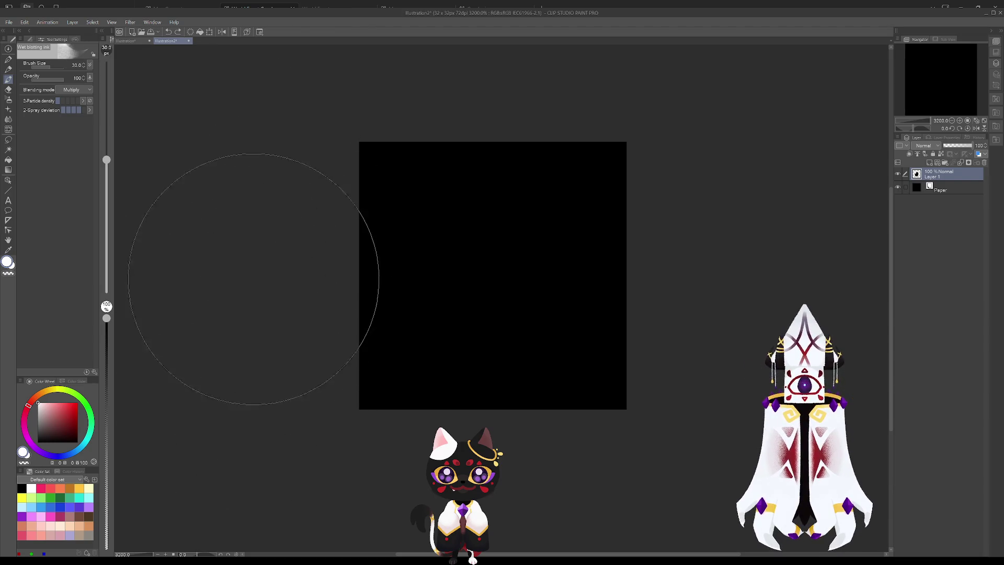
- Shrink the brush to 7.1 and test an undone ring, then enlarge it to about 30
left_click_drag(56, 69, 44, 69)
mouse_move(365, 206)
left_mouse_down()
mouse_move(482, 298)
mouse_move(511, 242)
mouse_move(481, 293)
left_mouse_up()
key("ctrl+z")
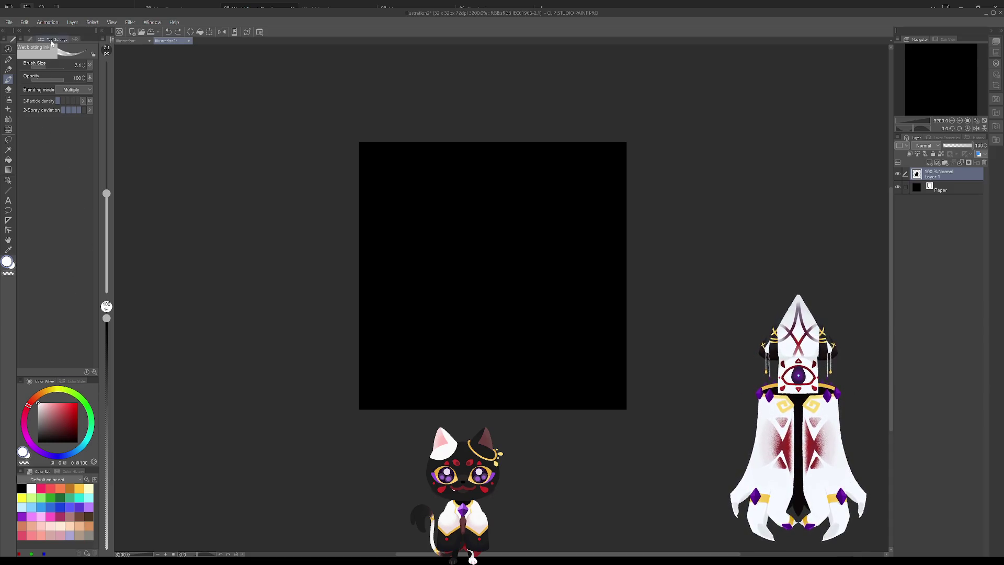
left_click(34, 41)
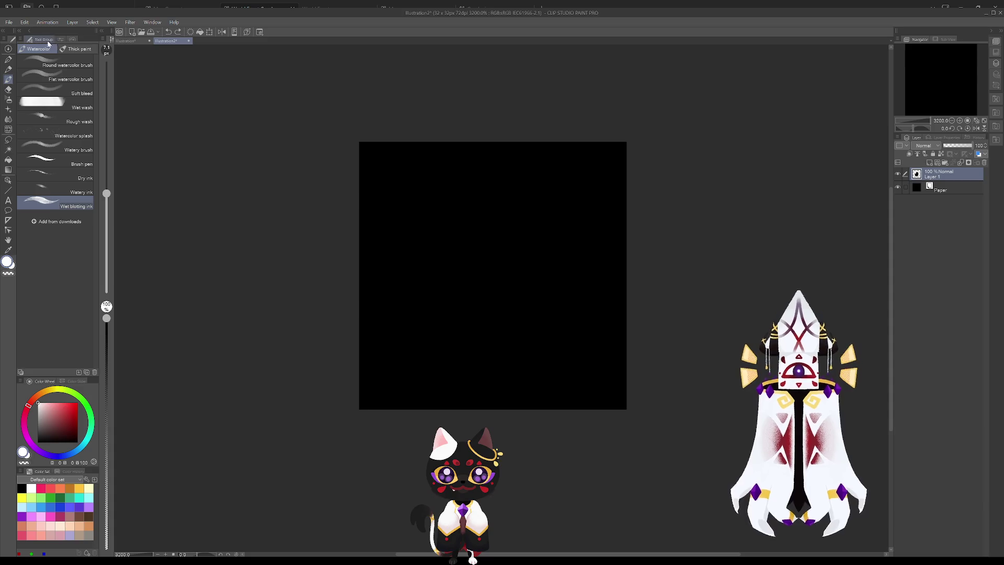
left_click(60, 41)
mouse_move(47, 69)
left_mouse_down()
mouse_move(58, 69)
mouse_move(51, 73)
left_mouse_up()
left_click(30, 39)
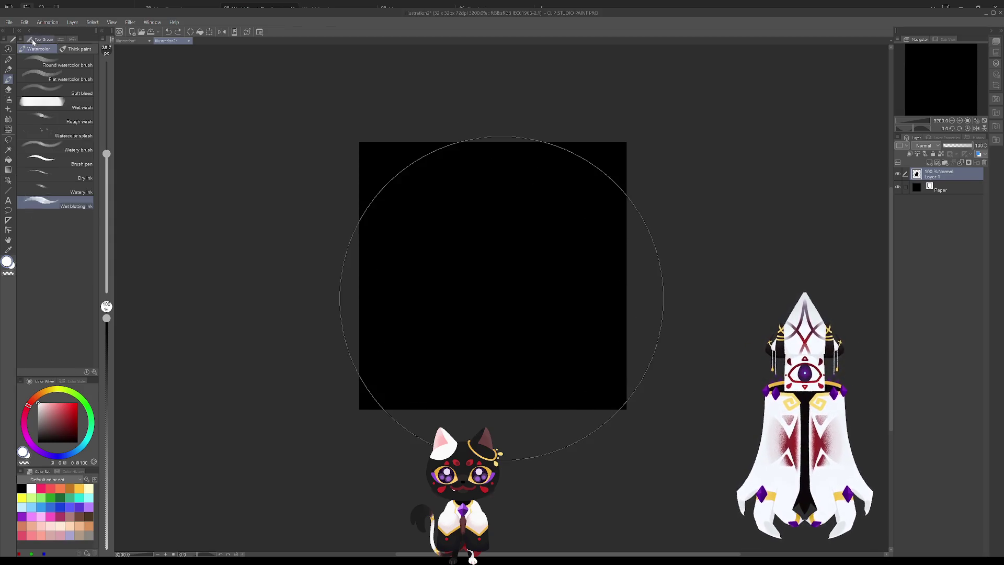
- Test the Flat marker pen with two undone strokes, then return to the watercolor brushes
left_click(9, 61)
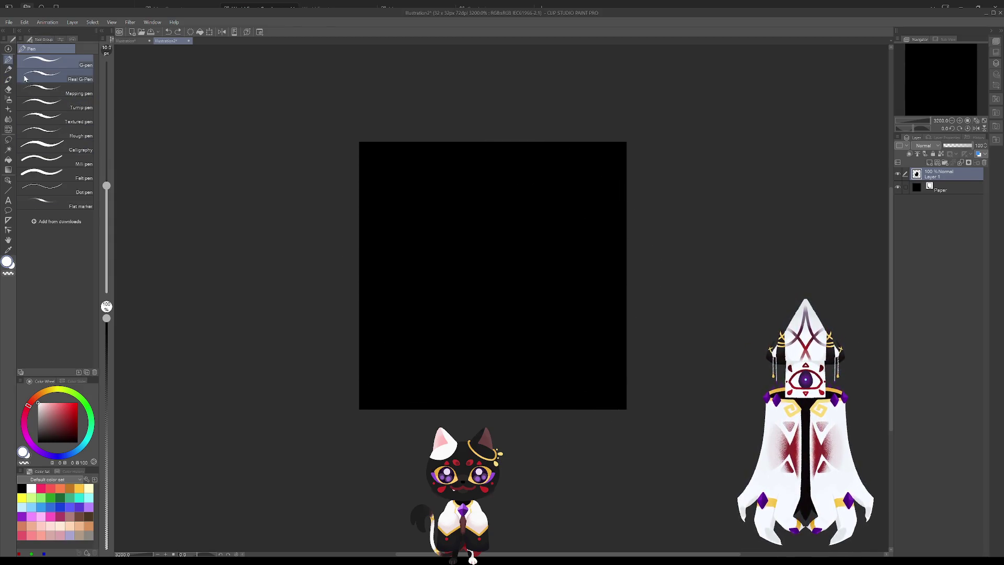
left_click(50, 202)
mouse_move(309, 241)
left_mouse_down()
mouse_move(464, 270)
mouse_move(471, 287)
mouse_move(545, 262)
left_mouse_up()
key("ctrl+z")
mouse_move(486, 130)
left_mouse_down()
mouse_move(486, 195)
mouse_move(497, 215)
mouse_move(486, 175)
mouse_move(486, 245)
mouse_move(482, 78)
left_mouse_up()
key("ctrl+z")
key("ctrl+z")
key("ctrl+z")
left_click(7, 69)
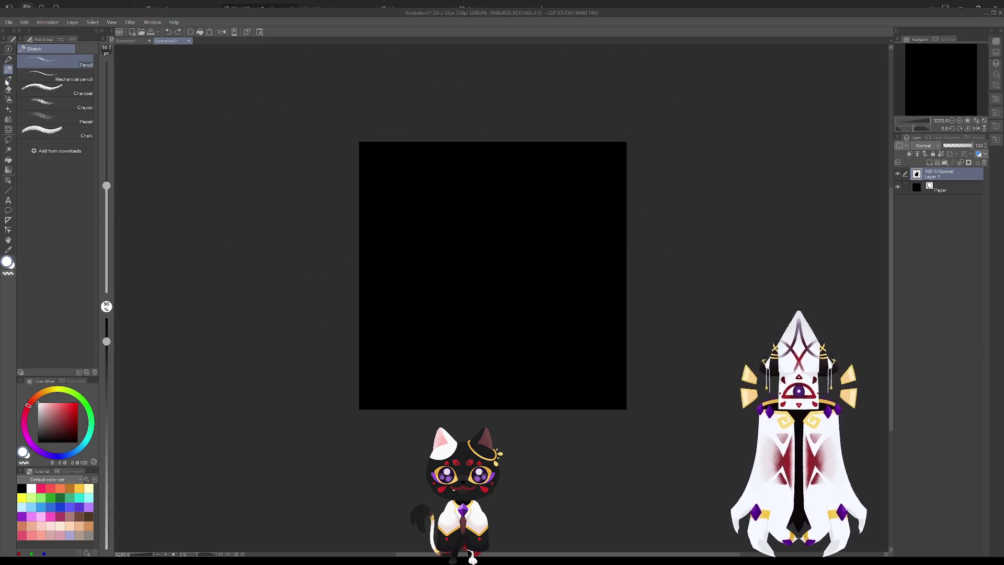
left_click(7, 79)
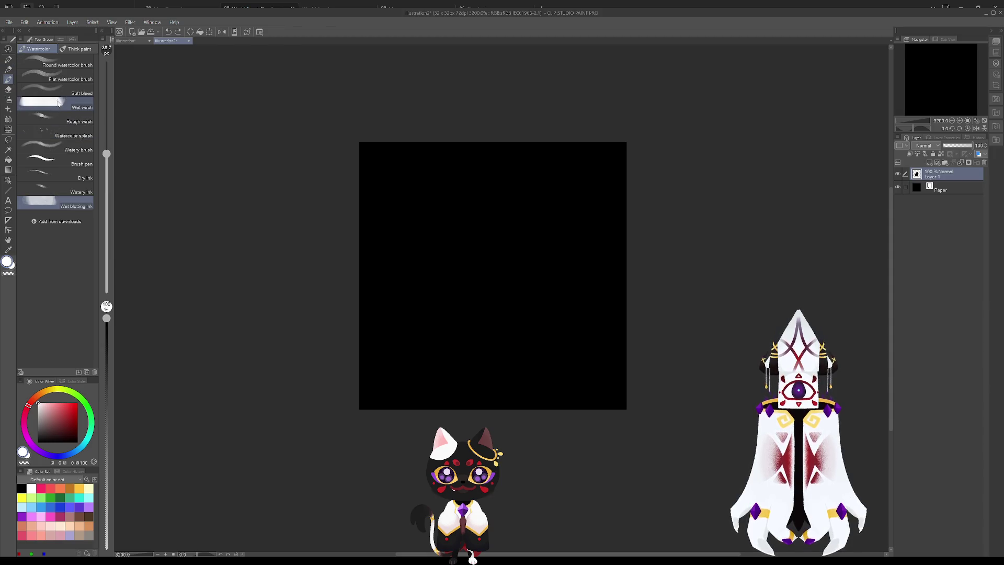
left_click(56, 68)
left_click(493, 275)
key("ctrl+z")
left_click(483, 283)
key("ctrl+z")
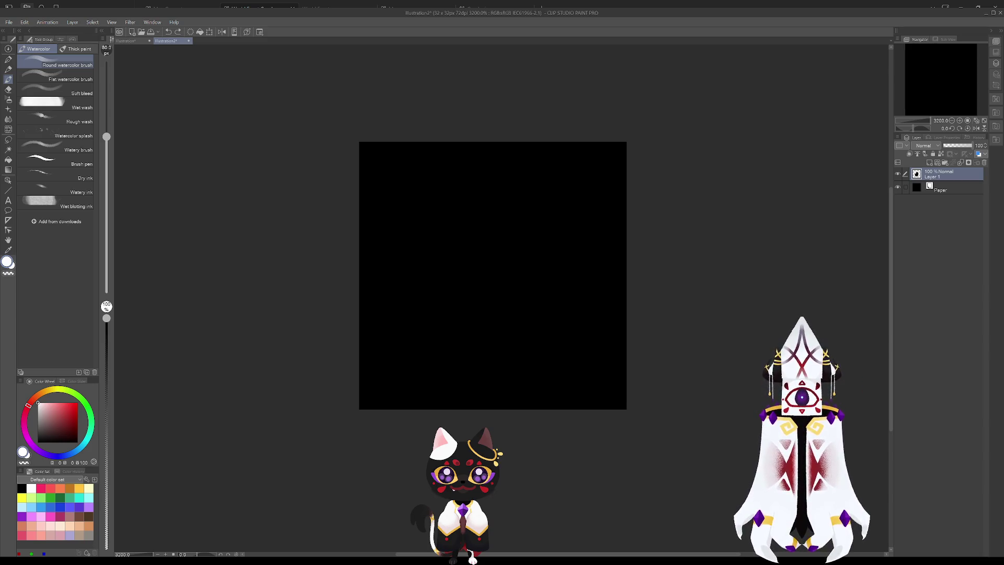
left_click(493, 276)
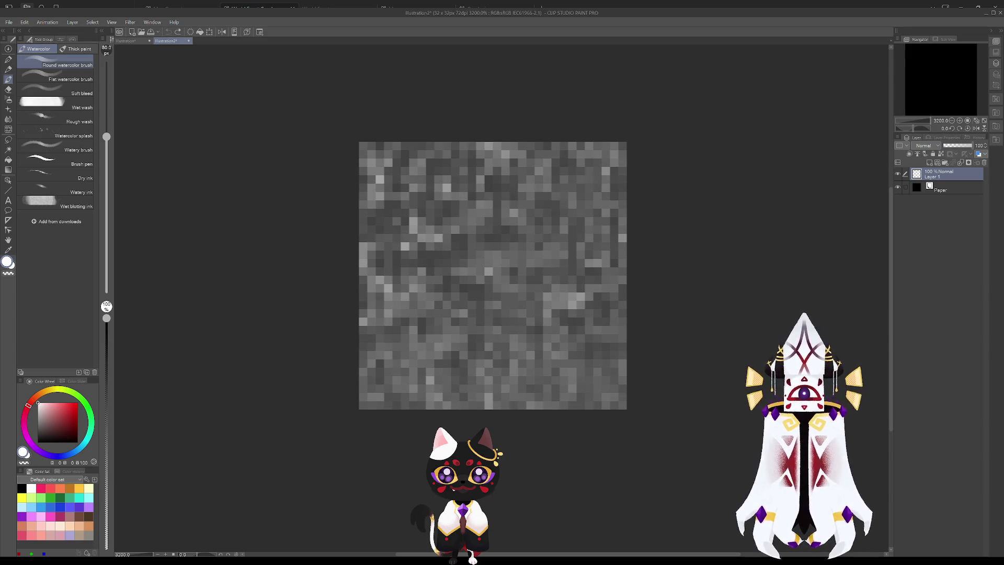
key("ctrl+z")
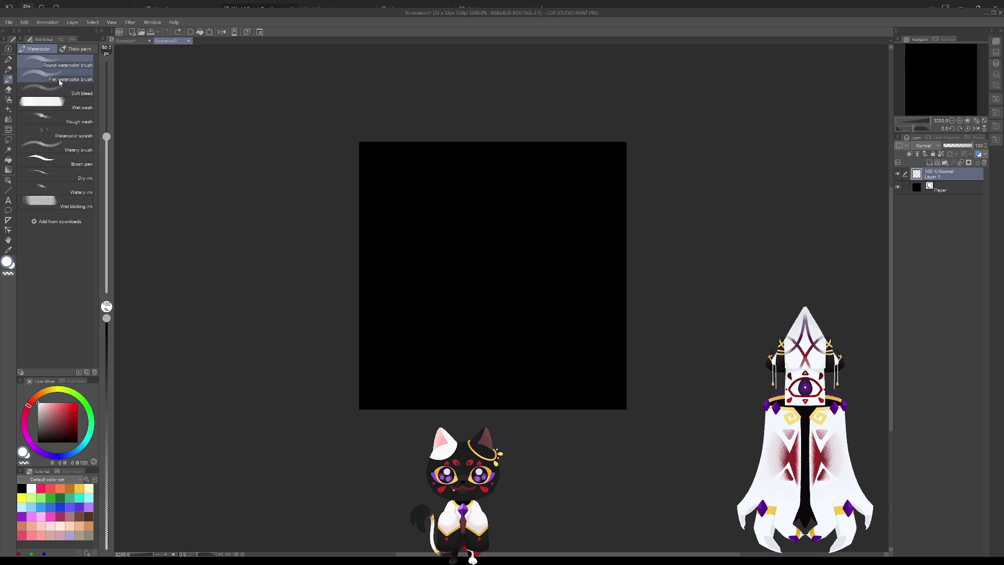
left_click(76, 203)
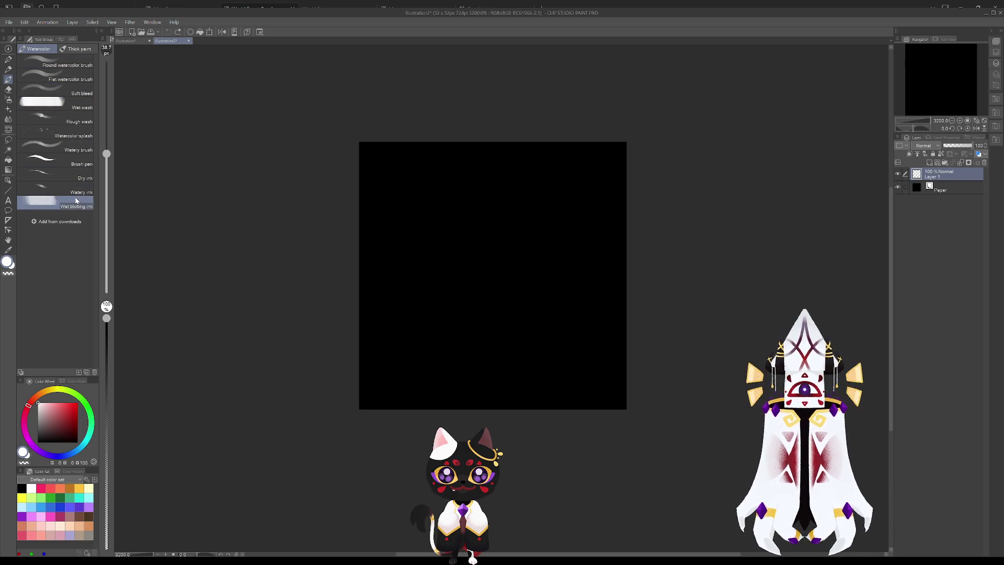
left_click(70, 165)
left_click_drag(427, 291, 474, 294)
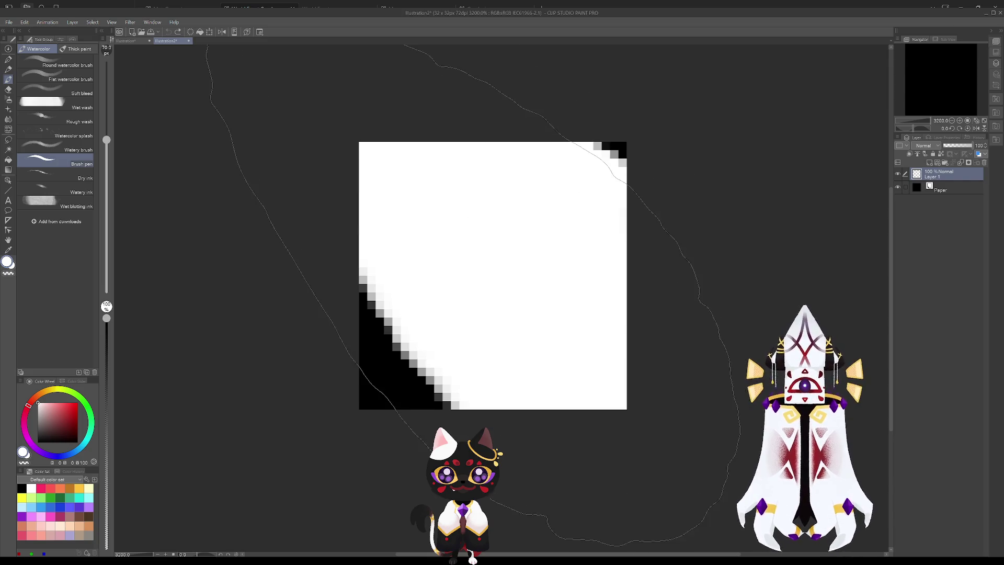
key("ctrl+z")
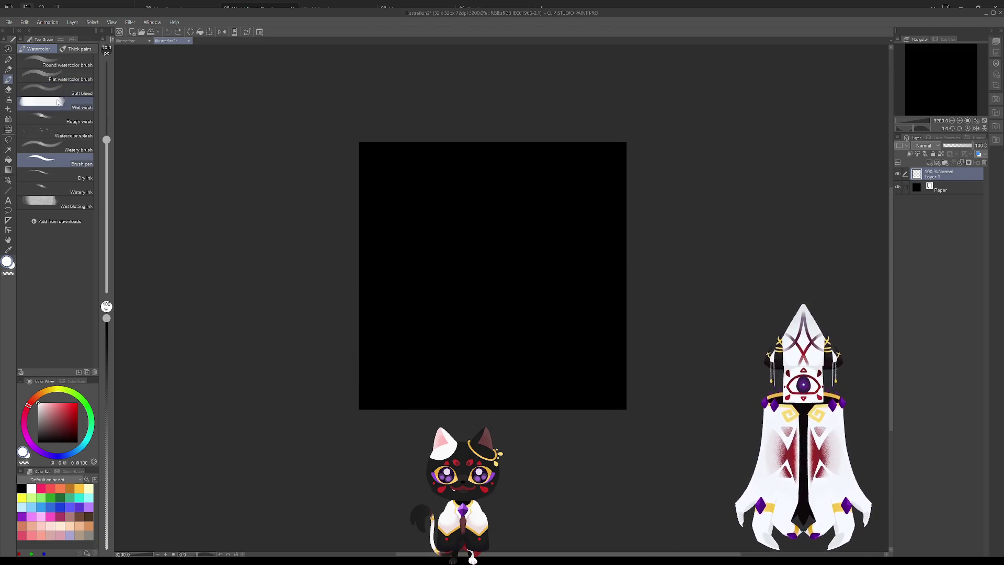
left_click(59, 102)
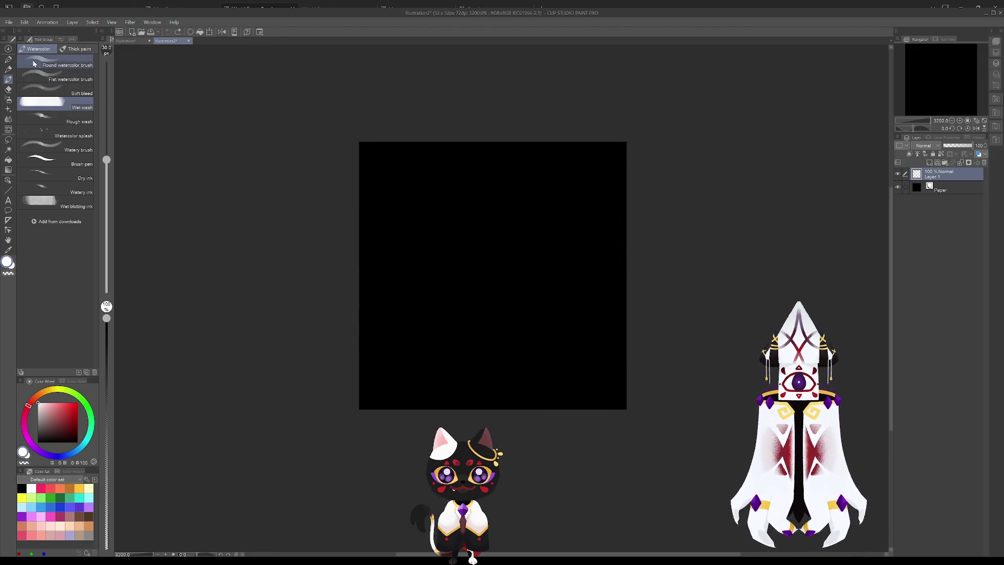
left_click(9, 59)
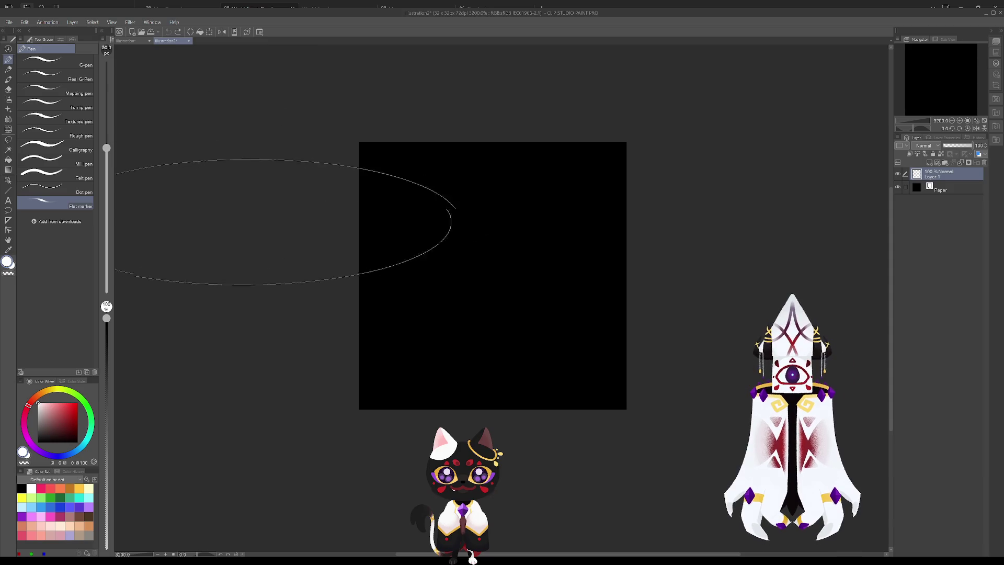
left_click(52, 174)
mouse_move(489, 262)
left_mouse_down()
mouse_move(464, 247)
mouse_move(448, 284)
mouse_move(520, 336)
mouse_move(623, 269)
mouse_move(464, 146)
mouse_move(507, 361)
left_mouse_up()
key("ctrl+z")
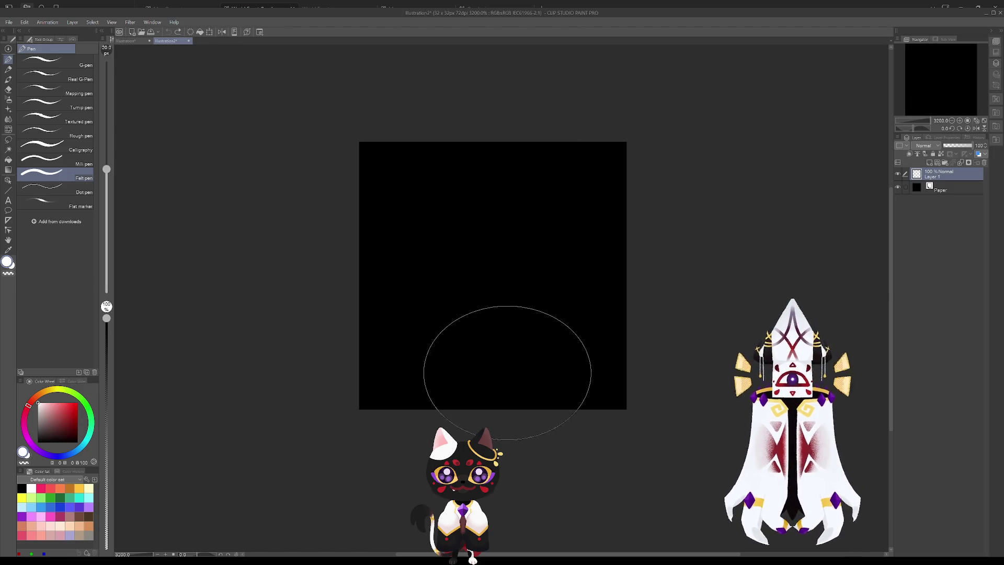
mouse_move(485, 228)
left_mouse_down()
mouse_move(439, 196)
mouse_move(539, 247)
mouse_move(523, 256)
mouse_move(494, 332)
mouse_move(441, 276)
mouse_move(483, 213)
left_mouse_up()
key("ctrl+z")
key("ctrl+z")
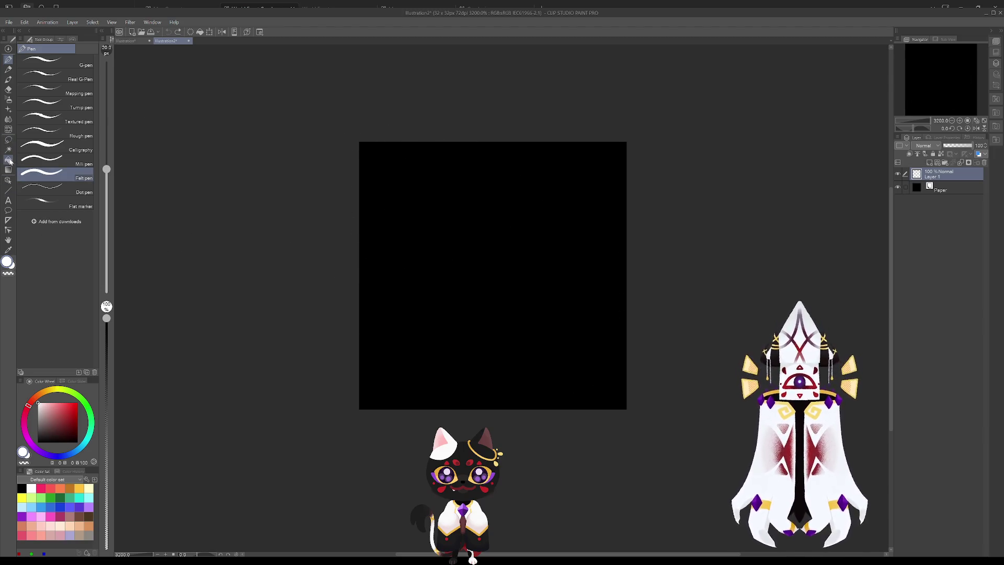
left_click(8, 81)
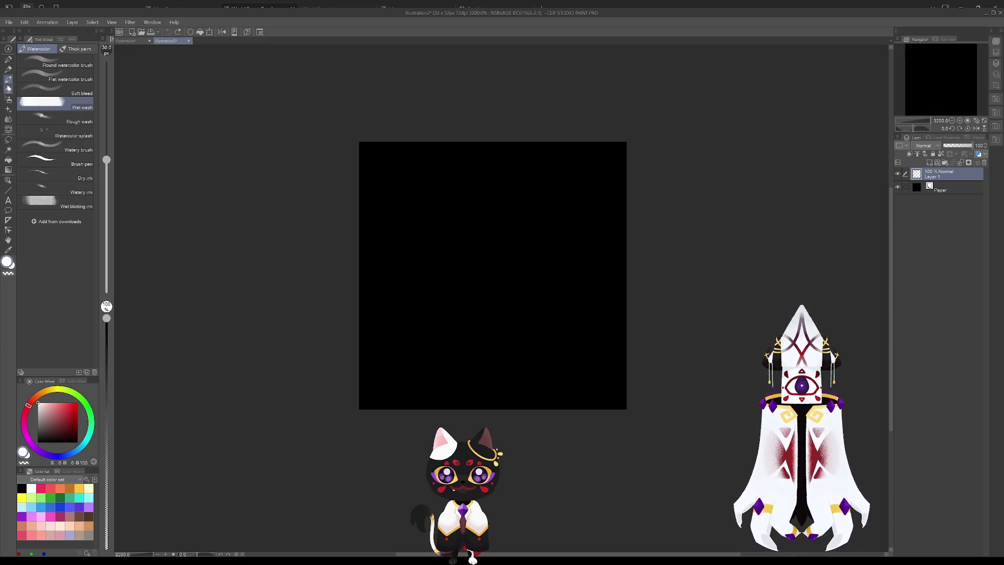
- Pick the Paint and apply thick-paint brush, undo its test strokes, and show its size-40 settings
left_click(70, 50)
mouse_move(502, 253)
left_mouse_down()
mouse_move(476, 296)
mouse_move(484, 291)
left_mouse_up()
key("ctrl+z")
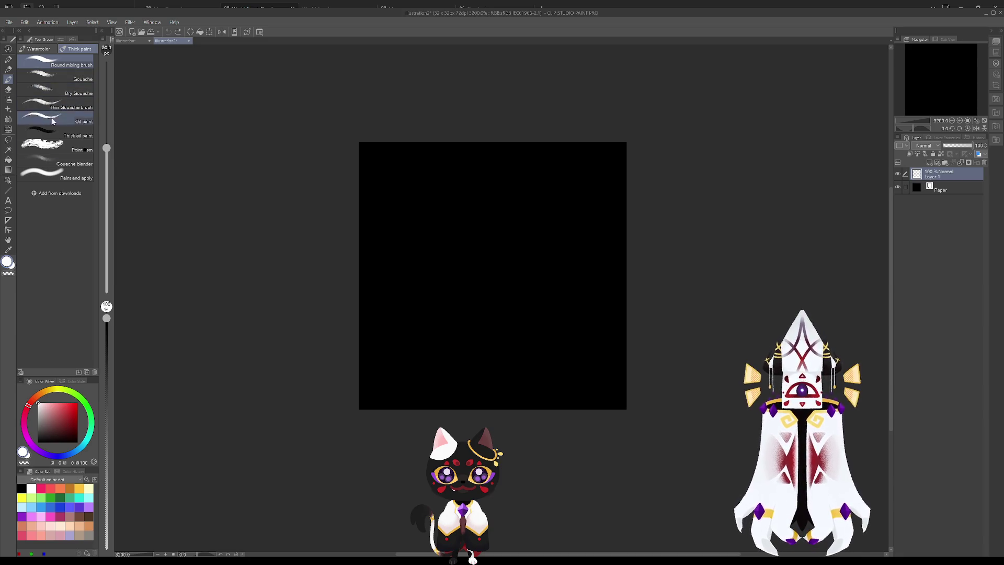
left_click(55, 175)
mouse_move(172, 209)
left_mouse_down()
mouse_move(530, 325)
mouse_move(512, 230)
left_mouse_up()
key("ctrl+z")
mouse_move(502, 287)
left_mouse_down()
mouse_move(426, 280)
mouse_move(484, 344)
left_mouse_up()
key("ctrl+z")
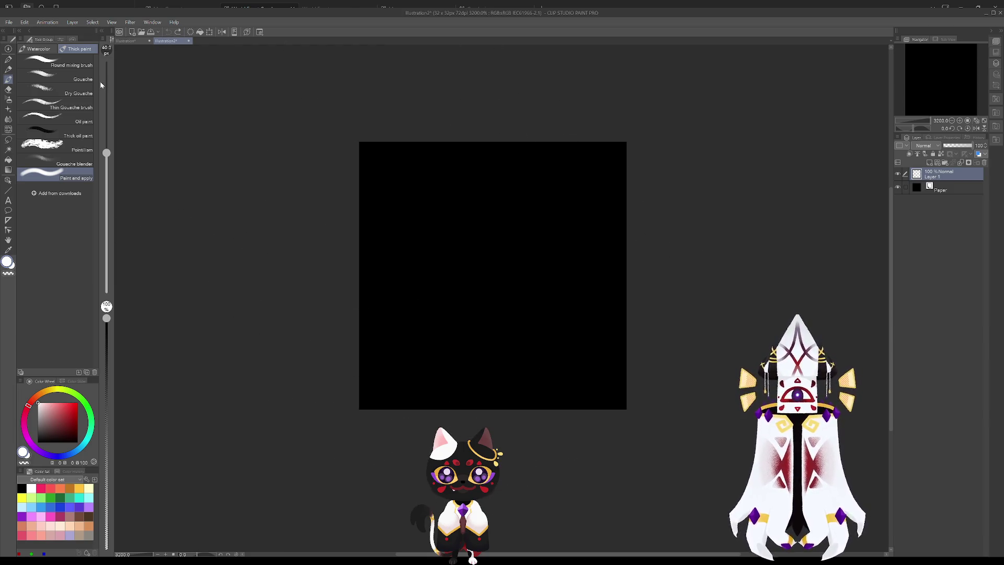
left_click(61, 42)
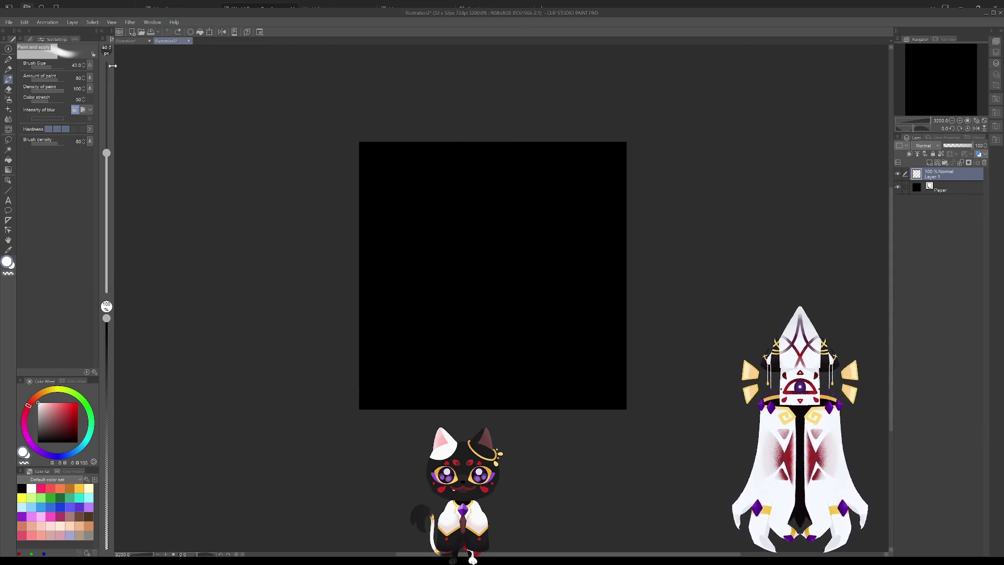
- Set the brush size to 7 and test soft white blobs, undoing each
left_click_drag(109, 155, 107, 194)
mouse_move(483, 256)
left_mouse_down()
mouse_move(492, 325)
mouse_move(504, 236)
mouse_move(515, 224)
mouse_move(439, 308)
mouse_move(579, 284)
mouse_move(527, 153)
mouse_move(419, 220)
mouse_move(464, 212)
left_mouse_up()
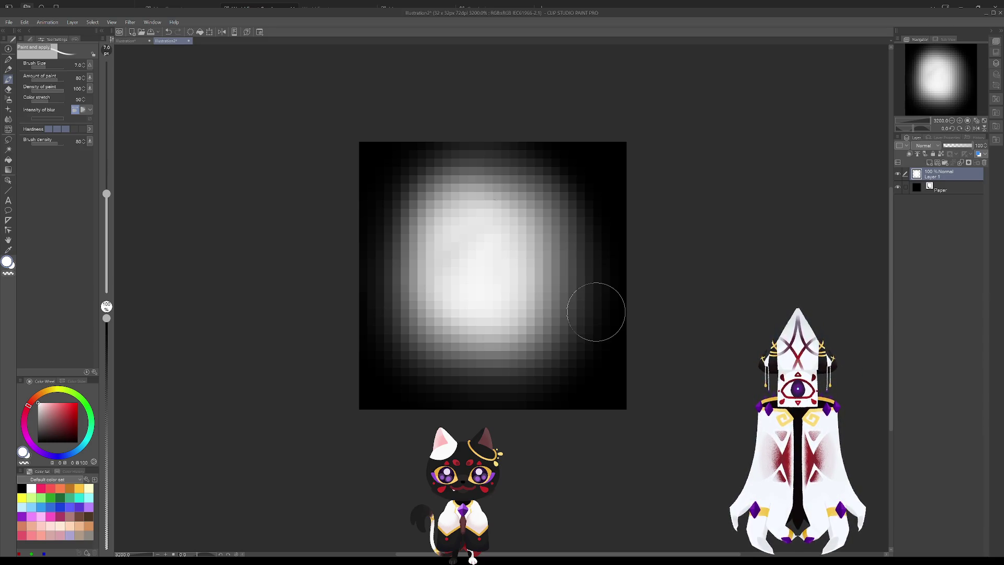
key("ctrl+z")
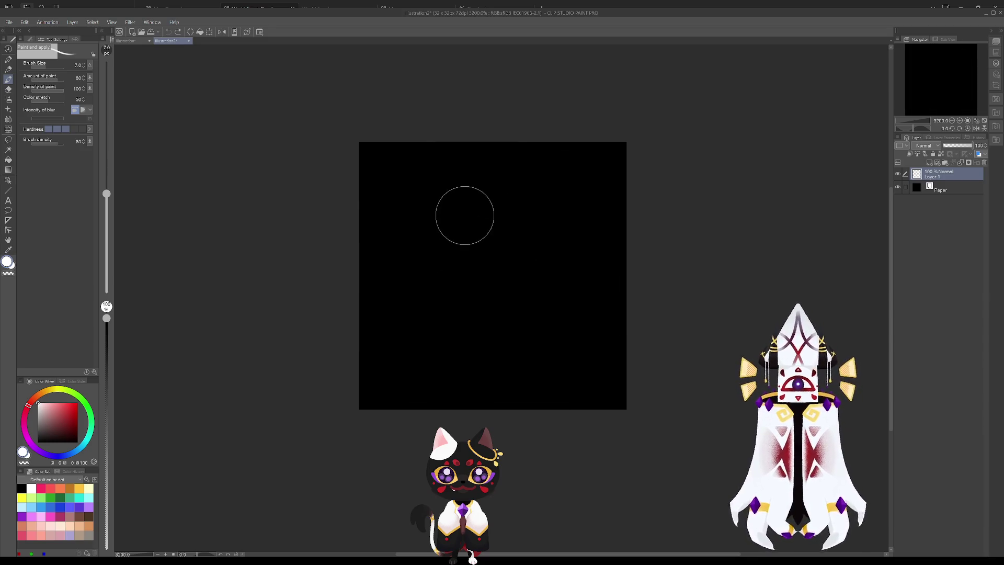
mouse_move(436, 213)
left_mouse_down()
mouse_move(431, 226)
mouse_move(437, 218)
mouse_move(448, 225)
mouse_move(415, 262)
mouse_move(427, 231)
left_mouse_up()
key("ctrl+z")
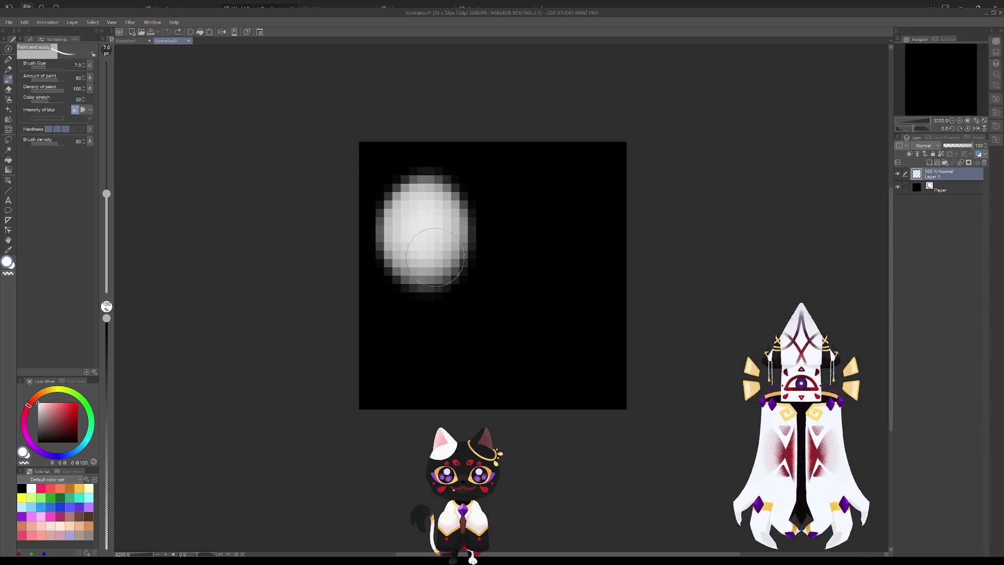
mouse_move(549, 224)
left_mouse_down()
mouse_move(560, 198)
mouse_move(576, 292)
left_mouse_up()
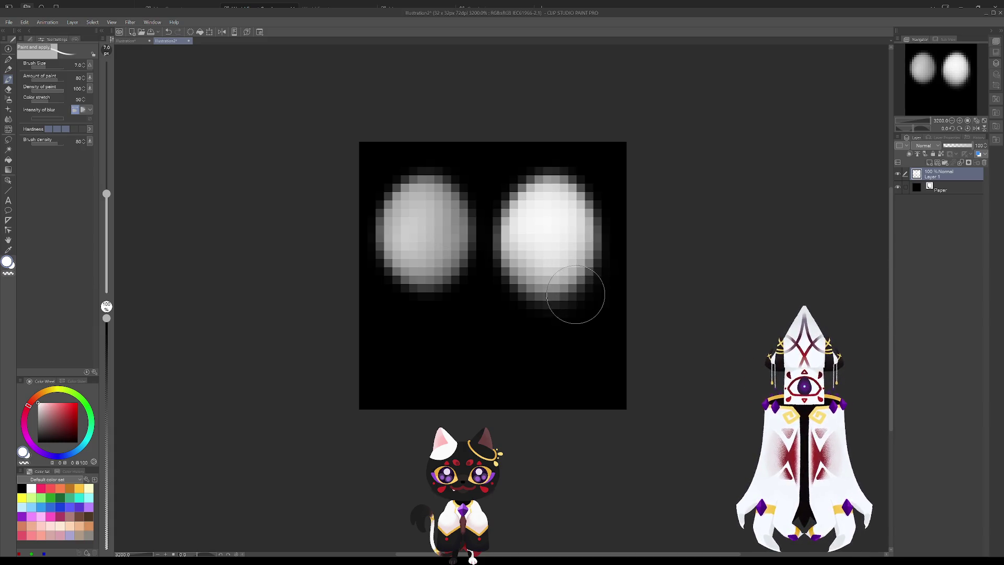
key("ctrl+z")
key("ctrl+z")
- Sketch two upper blobs with a smile stroke below, then undo them all
mouse_move(443, 196)
left_mouse_down()
mouse_move(415, 213)
mouse_move(429, 230)
left_mouse_up()
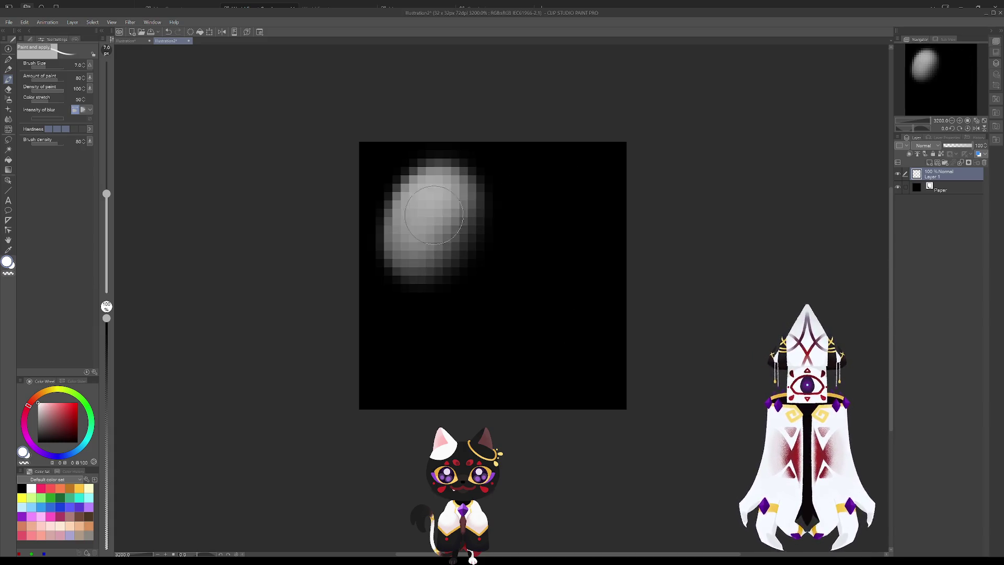
mouse_move(545, 206)
left_mouse_down()
mouse_move(553, 205)
mouse_move(569, 292)
left_mouse_up()
key("ctrl+z")
left_click_drag(549, 225, 605, 325)
key("ctrl+z")
left_click_drag(552, 202, 553, 230)
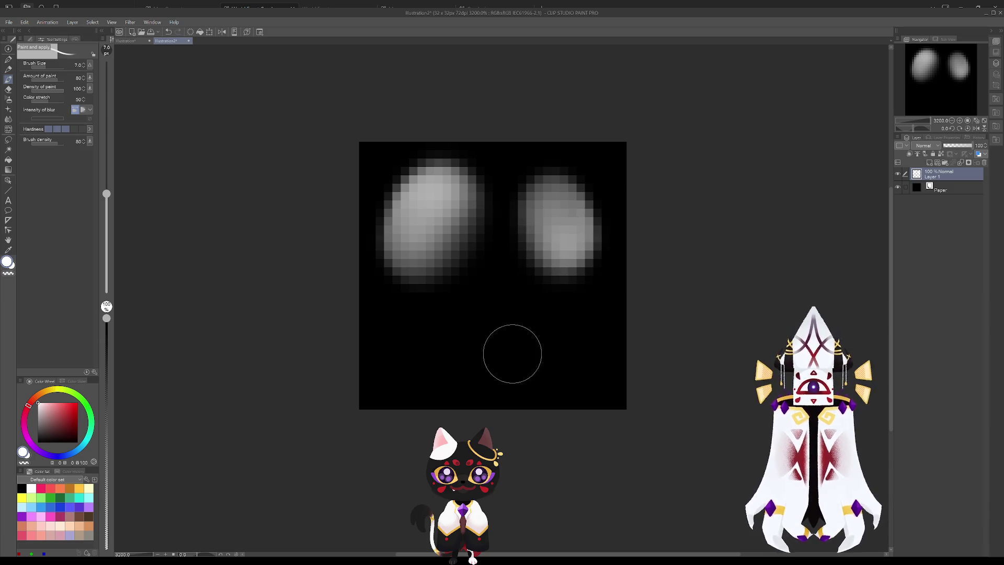
mouse_move(447, 330)
left_mouse_down()
mouse_move(557, 356)
mouse_move(573, 326)
left_mouse_up()
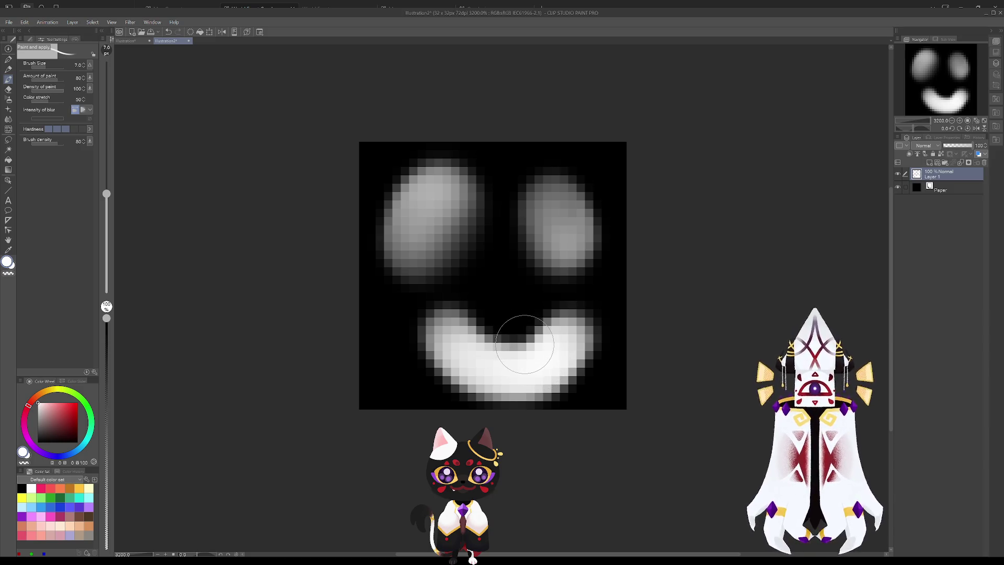
key("ctrl+z")
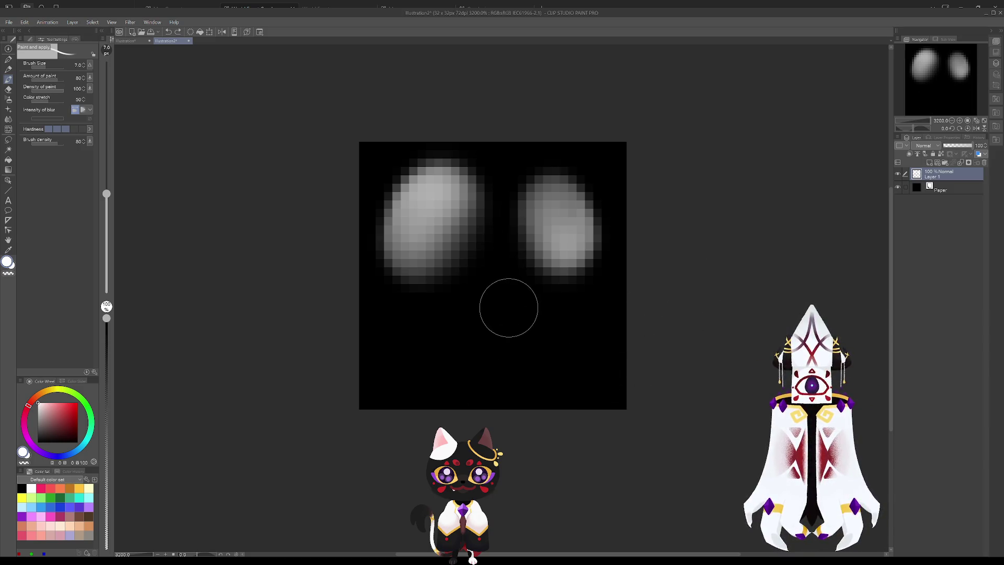
mouse_move(443, 320)
left_mouse_down()
mouse_move(511, 370)
mouse_move(578, 334)
left_mouse_up()
key("ctrl+z")
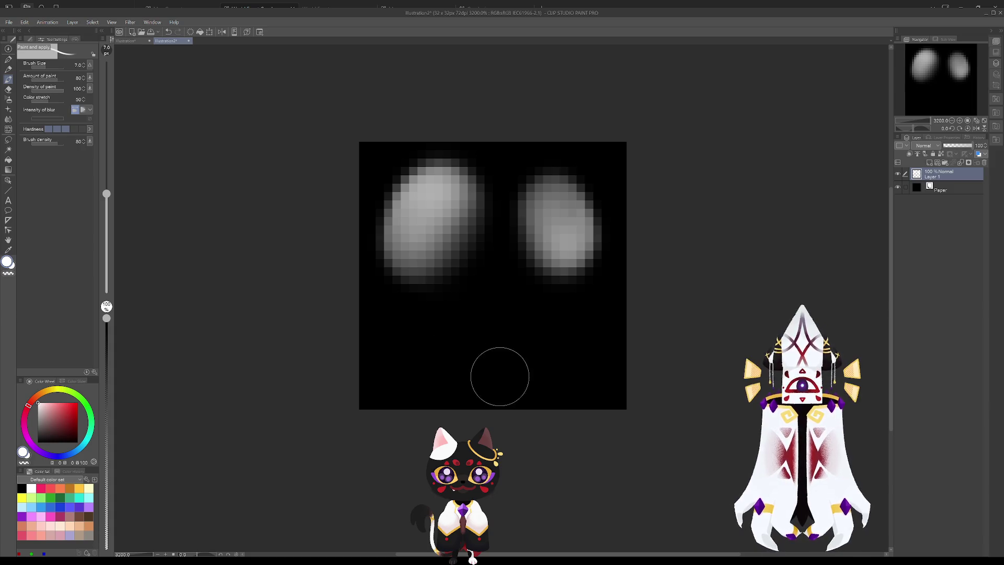
key("ctrl+z")
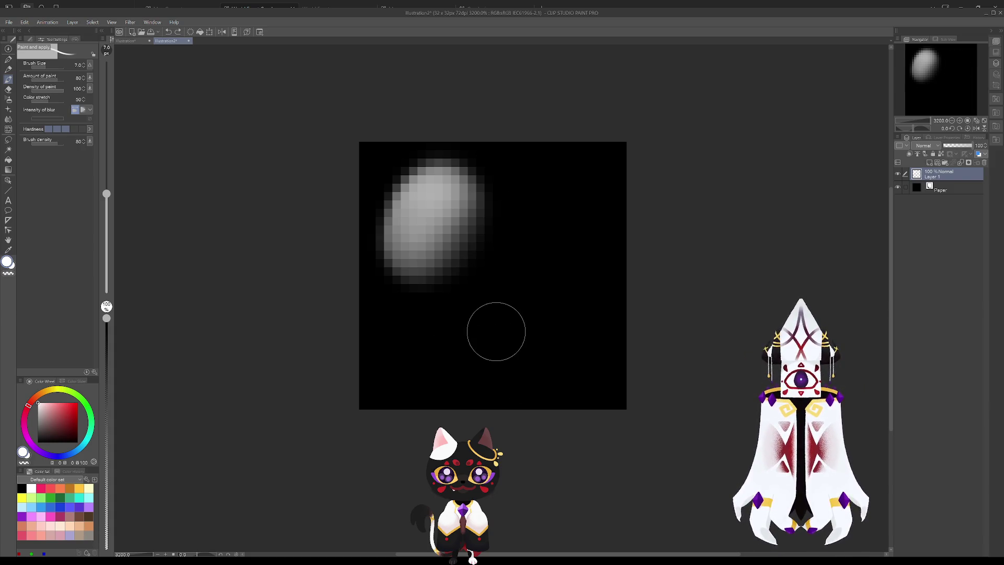
key("ctrl+z")
- Sketch soft blobs at top centre, lower left and lower right, then undo them
left_click(486, 206)
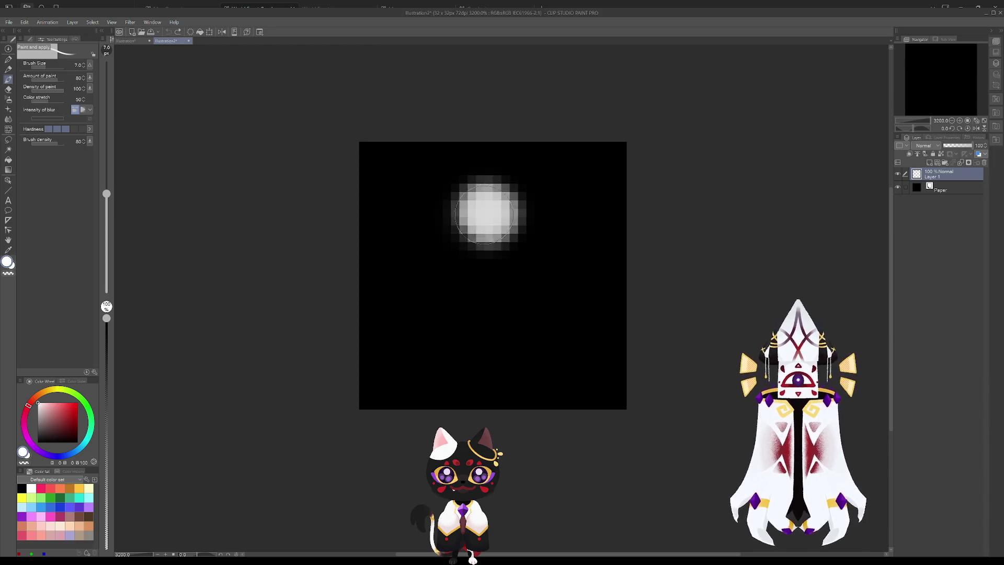
mouse_move(412, 343)
left_mouse_down()
mouse_move(403, 325)
mouse_move(424, 361)
left_mouse_up()
mouse_move(579, 341)
left_mouse_down()
mouse_move(541, 369)
mouse_move(580, 316)
mouse_move(565, 332)
mouse_move(572, 370)
left_mouse_up()
key("ctrl+z")
key("ctrl+z")
left_click_drag(564, 373, 575, 366)
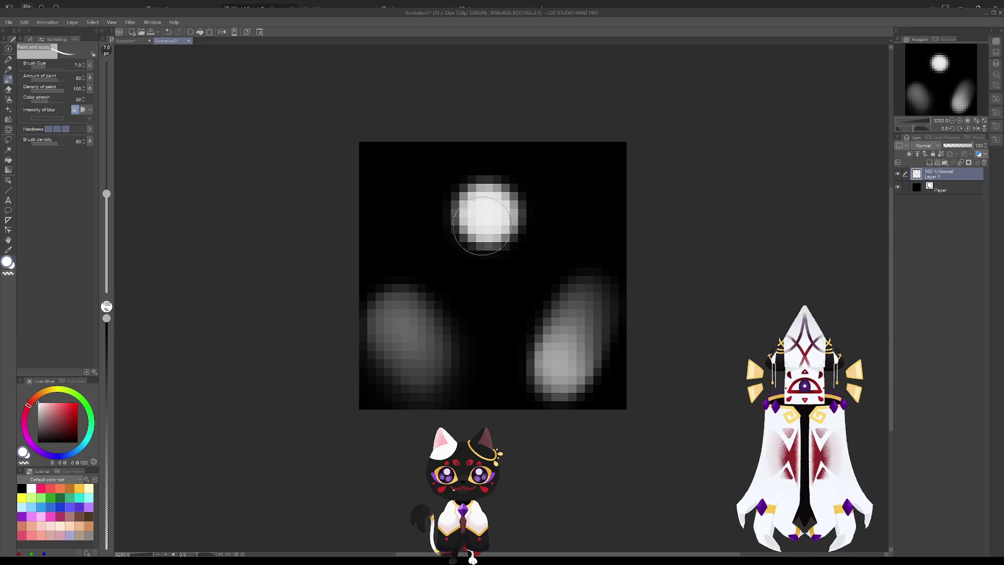
left_click_drag(484, 199, 471, 251)
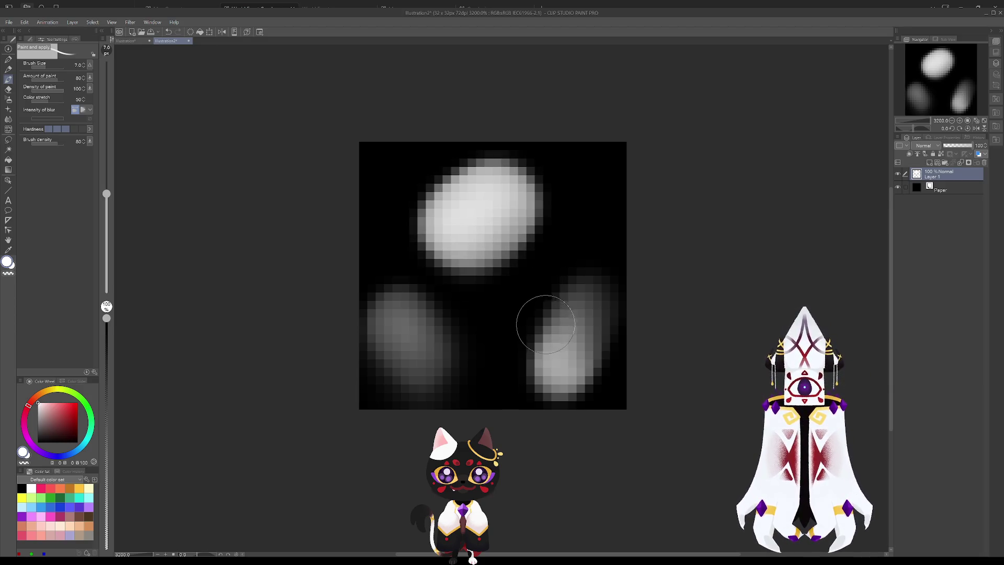
key("ctrl+z")
key("ctrl+z")
key("ctrl+z")
key("ctrl+z")
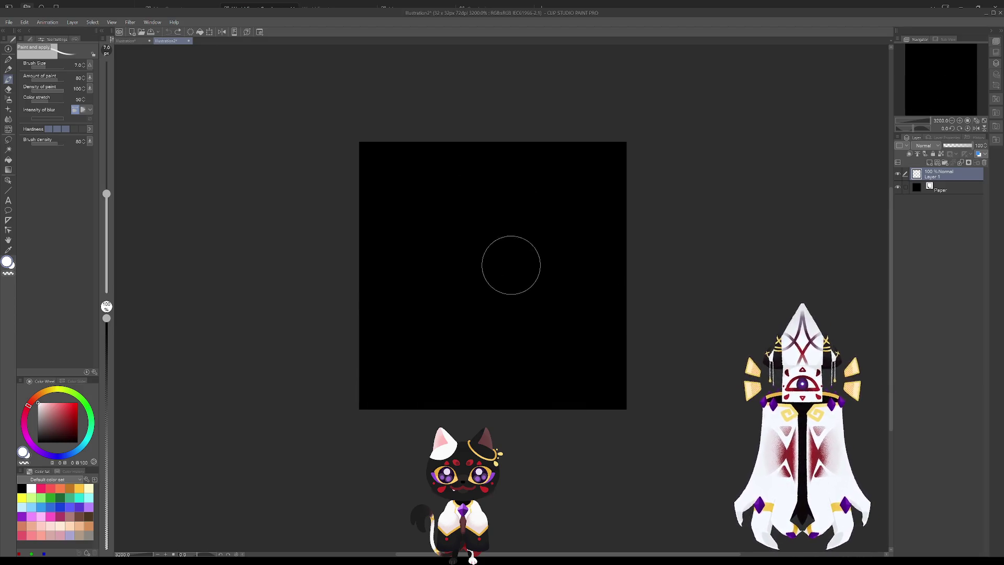
mouse_move(512, 250)
left_mouse_down()
mouse_move(487, 227)
mouse_move(480, 202)
mouse_move(392, 174)
mouse_move(456, 180)
mouse_move(382, 390)
mouse_move(607, 393)
mouse_move(515, 149)
mouse_move(571, 323)
mouse_move(549, 293)
mouse_move(468, 312)
left_mouse_up()
key("ctrl+z")
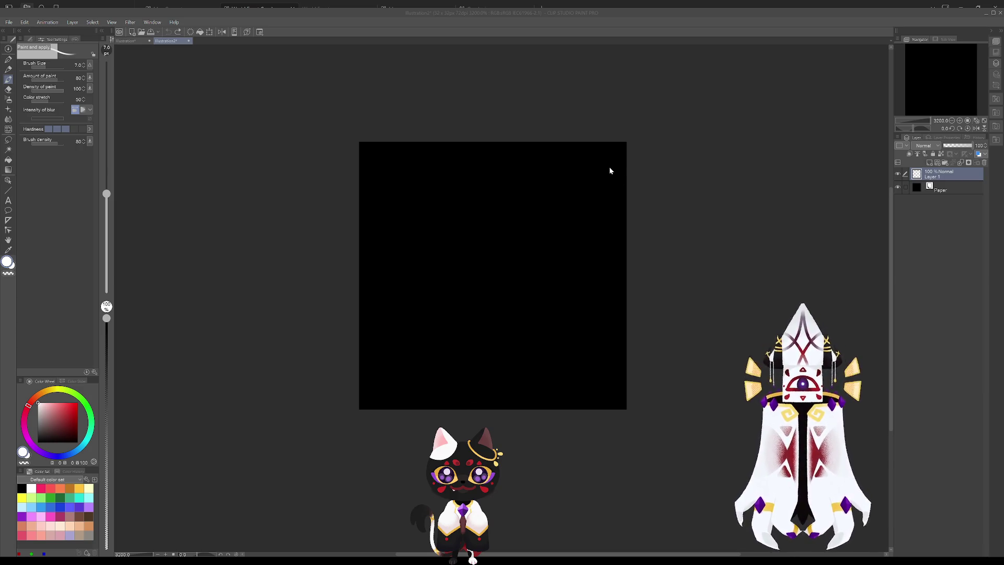
scroll(505, 288, "up", 10)
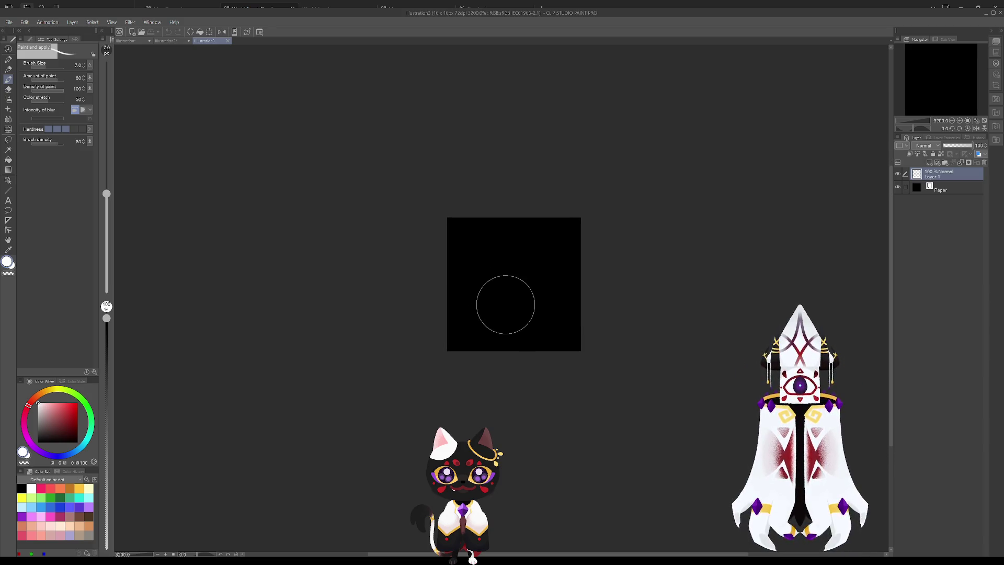
- Zoom into the 16×16 Illustration3 canvas, undo test blobs, and lower brush size to 2.1
left_click_drag(506, 304, 510, 270)
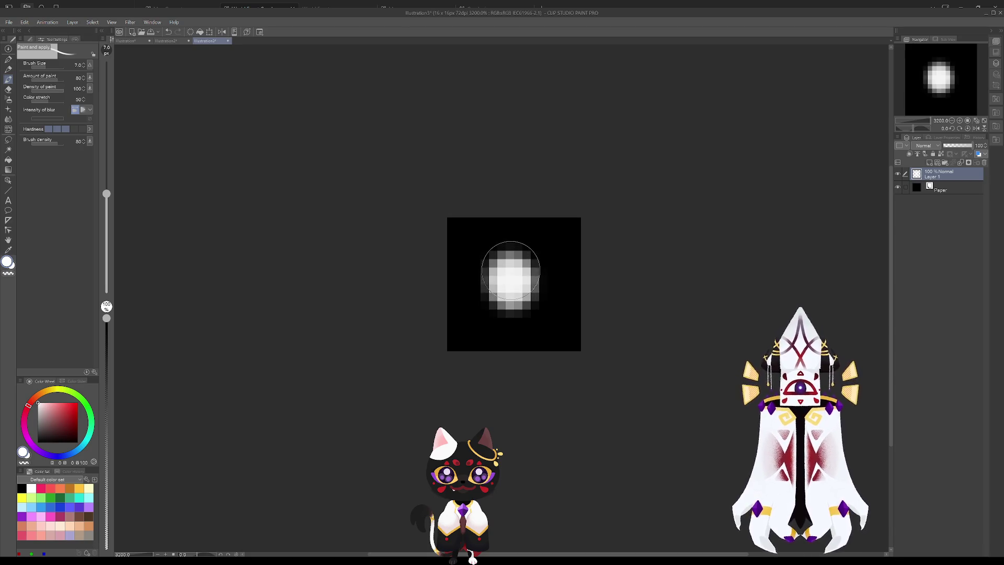
key("ctrl+z")
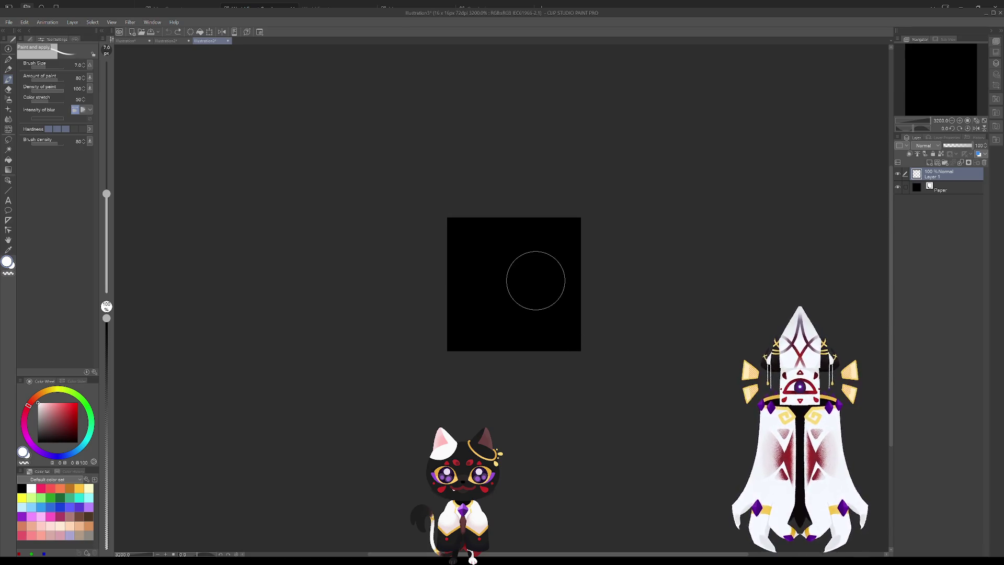
scroll(536, 280, "down", 10)
scroll(545, 282, "up", 10)
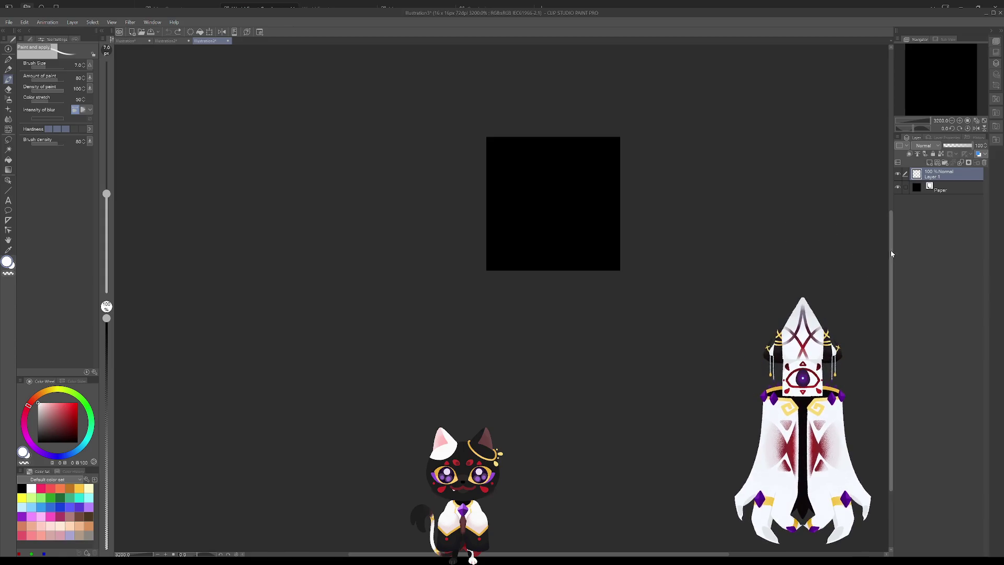
left_click_drag(892, 255, 884, 209)
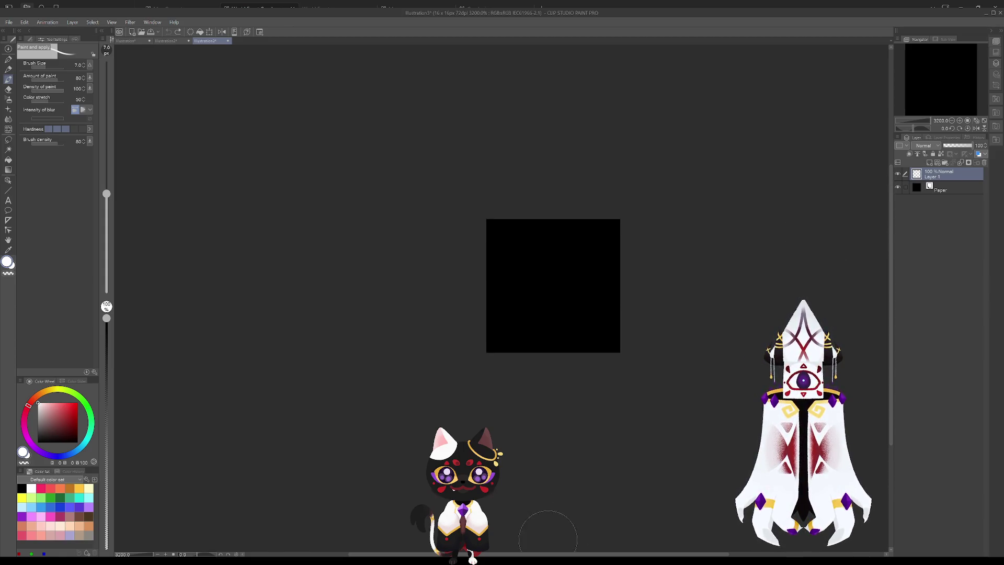
left_click_drag(549, 556, 579, 556)
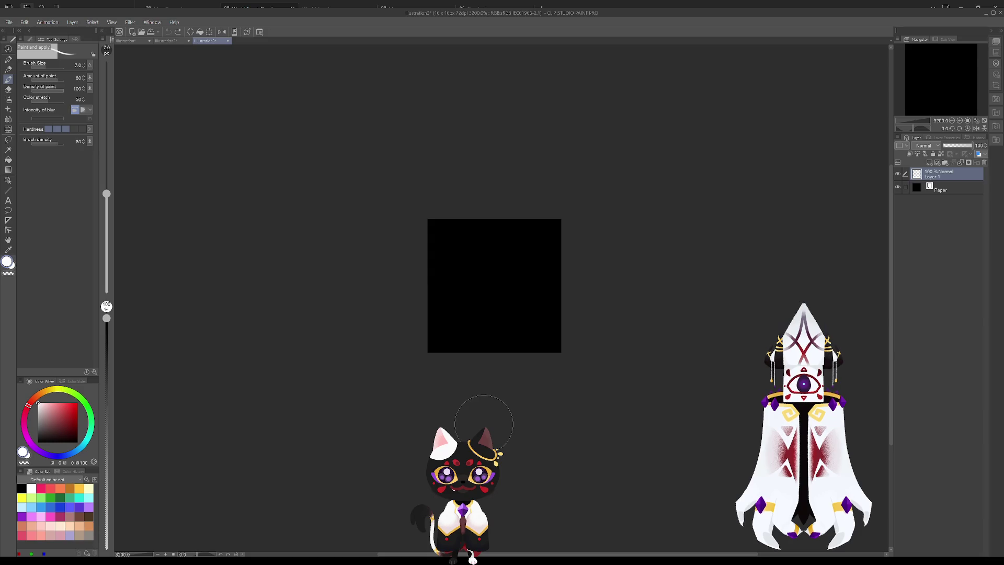
mouse_move(473, 253)
left_mouse_down()
mouse_move(496, 258)
mouse_move(510, 247)
mouse_move(477, 269)
mouse_move(513, 261)
left_mouse_up()
key("ctrl+z")
key("ctrl+z")
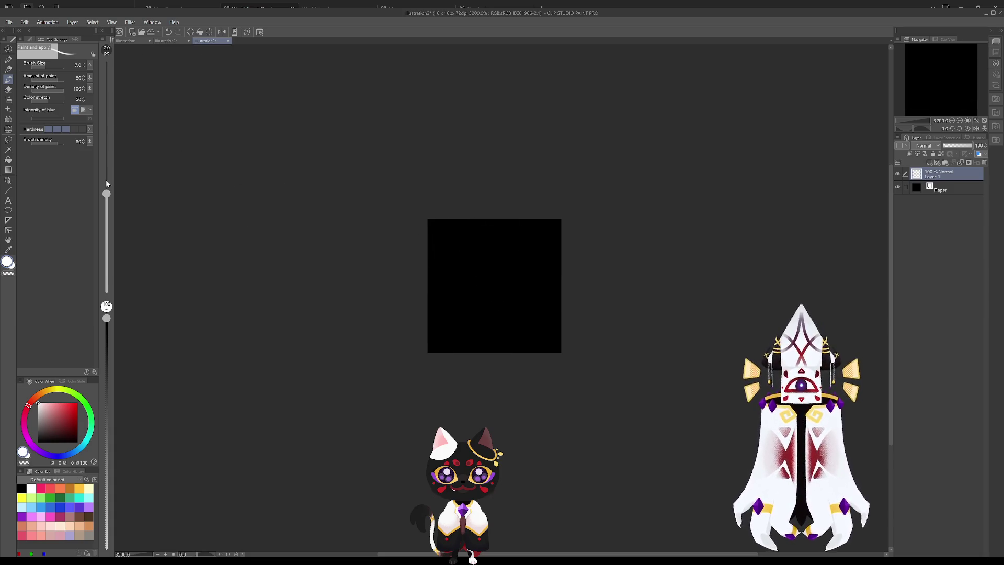
left_click_drag(106, 194, 112, 226)
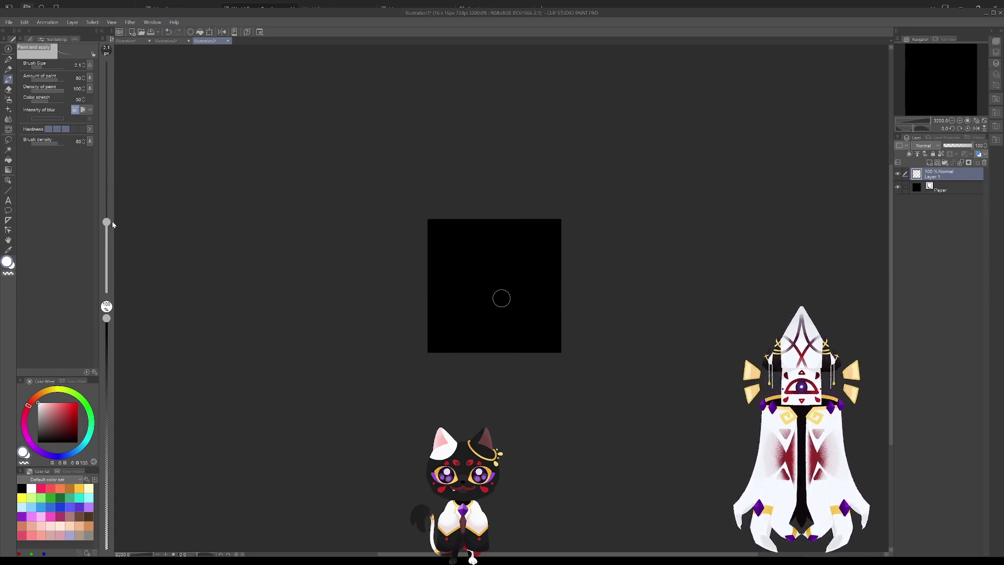
- Test a tiny white stroke and lower-left and lower-right blotches, undoing them
left_click_drag(476, 266, 496, 263)
key("ctrl+z")
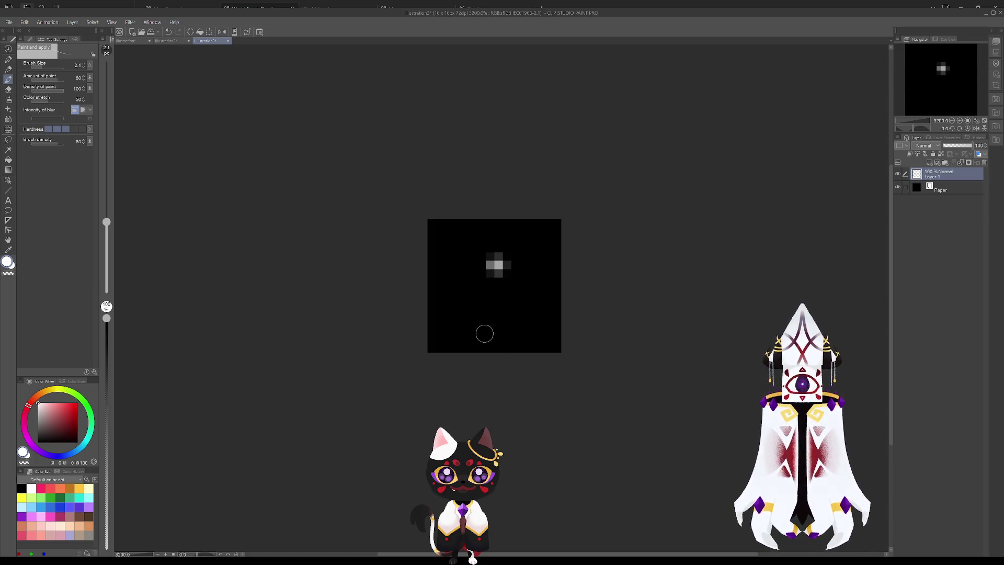
left_click_drag(461, 324, 457, 321)
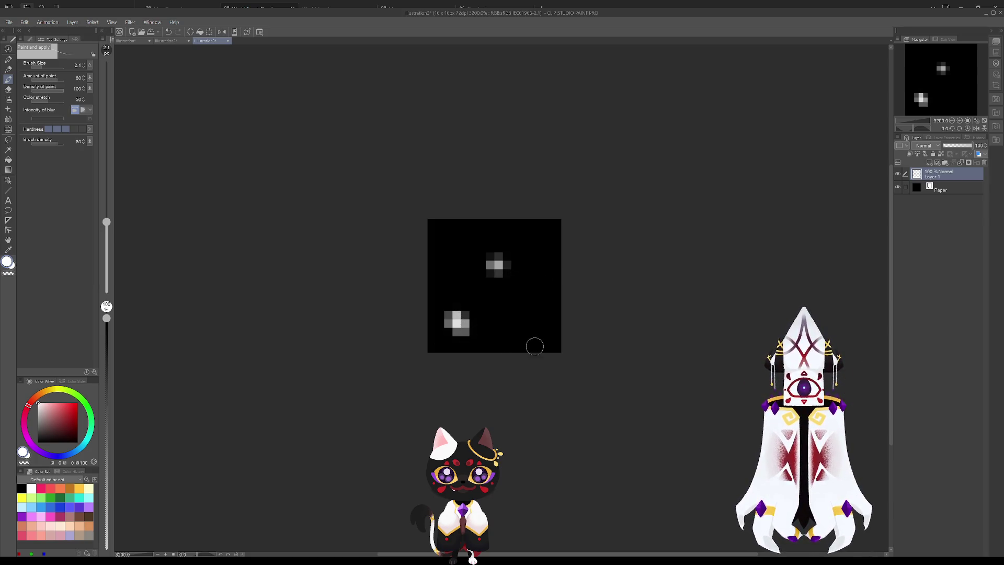
left_click_drag(529, 319, 530, 317)
key("ctrl+z")
key("ctrl+z")
left_click_drag(460, 316, 453, 317)
left_click_drag(524, 318, 520, 316)
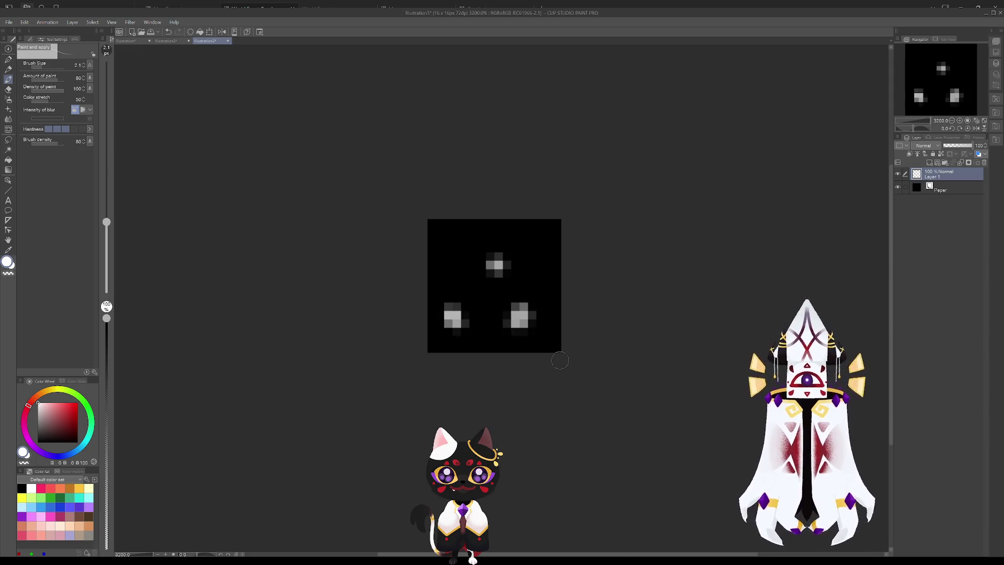
key("ctrl+z")
key("ctrl+z")
key("ctrl+z")
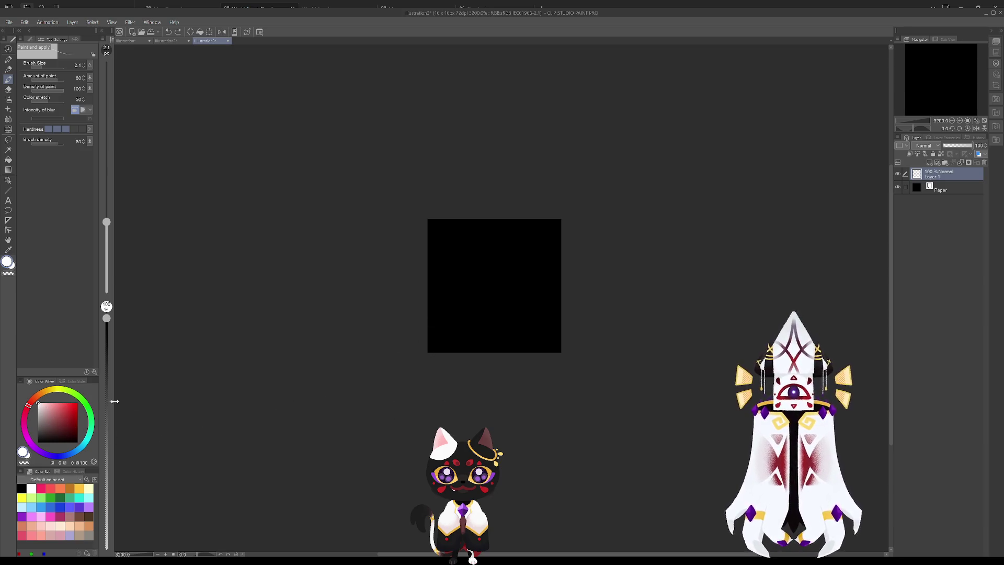
- Try white and grey marks near the top and lower corners, undoing each
left_click_drag(493, 239, 494, 247)
key("ctrl+z")
left_click_drag(462, 327, 445, 322)
left_click(445, 321)
left_click(533, 322)
key("ctrl+z")
key("ctrl+z")
key("ctrl+z")
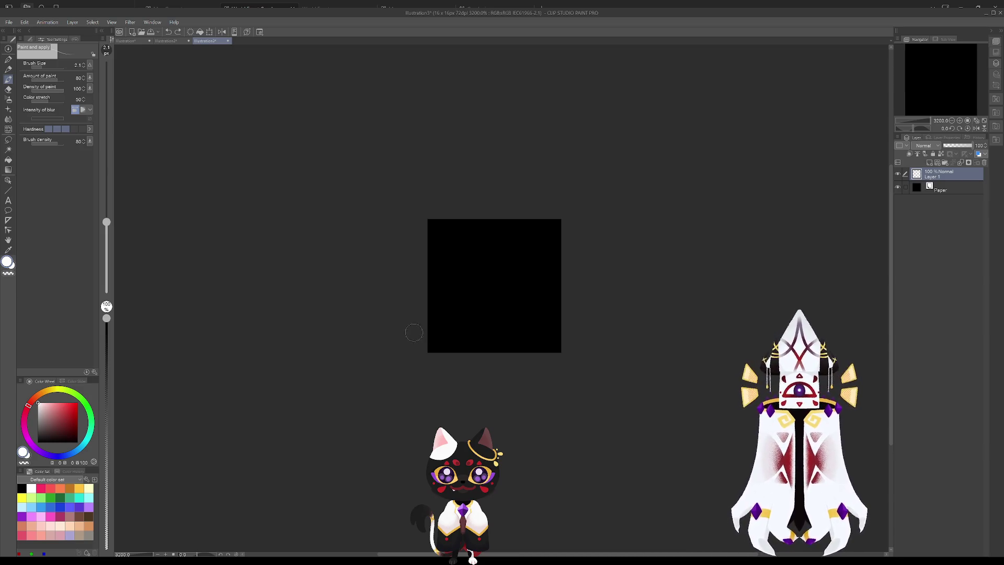
left_click_drag(508, 246, 493, 252)
key("ctrl+z")
left_click(491, 255)
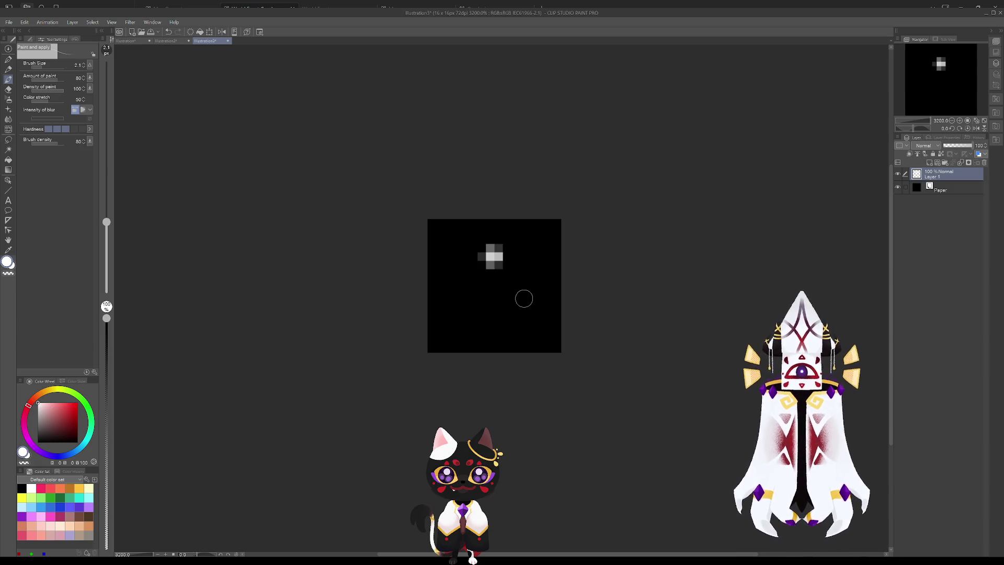
key("ctrl+z")
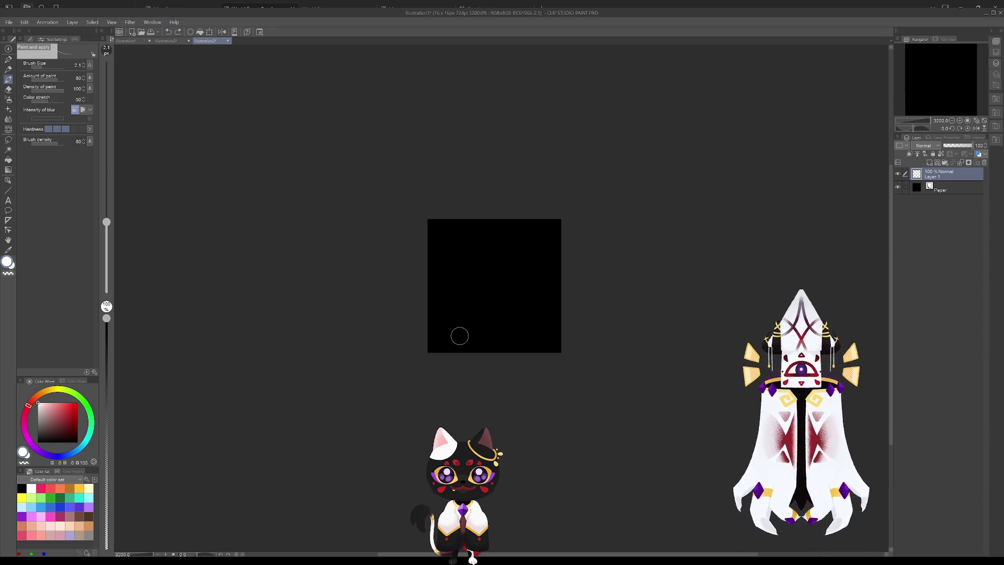
- Undo white dots at lower left and right, then set the drawing colour to pure red
left_click(453, 326)
left_click_drag(457, 327, 457, 327)
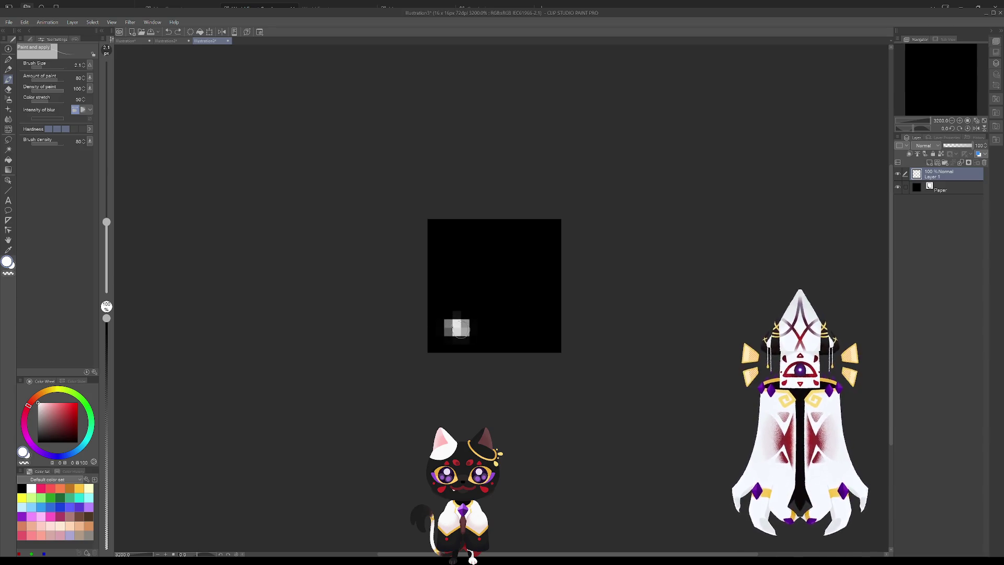
left_click_drag(531, 331, 531, 330)
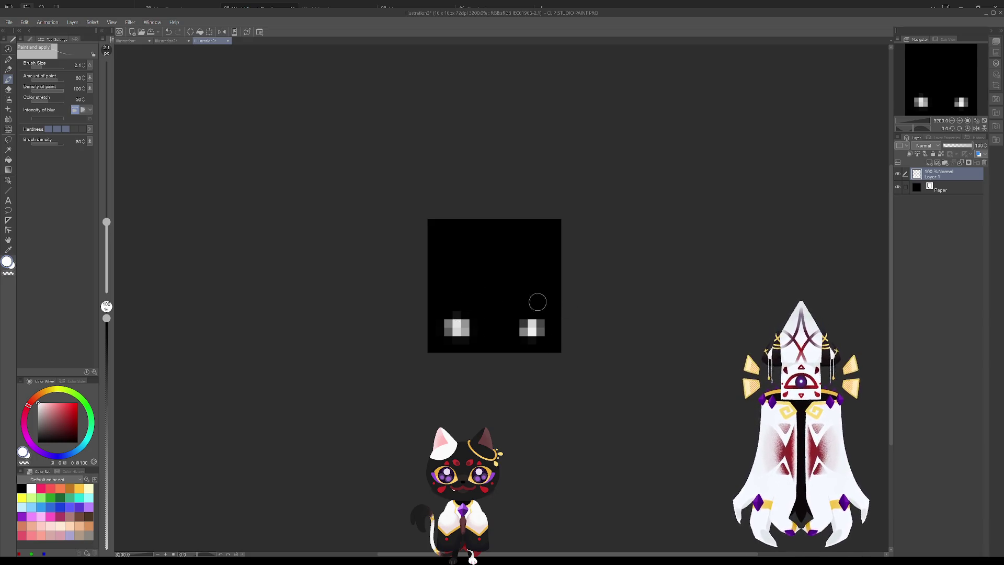
key("ctrl+z")
key("ctrl+z")
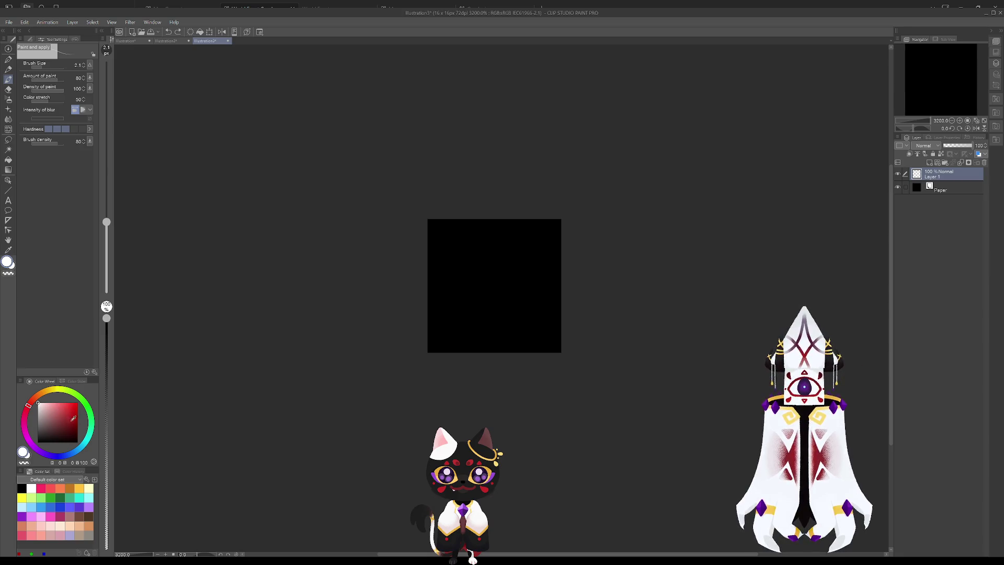
left_click_drag(81, 415, 100, 383)
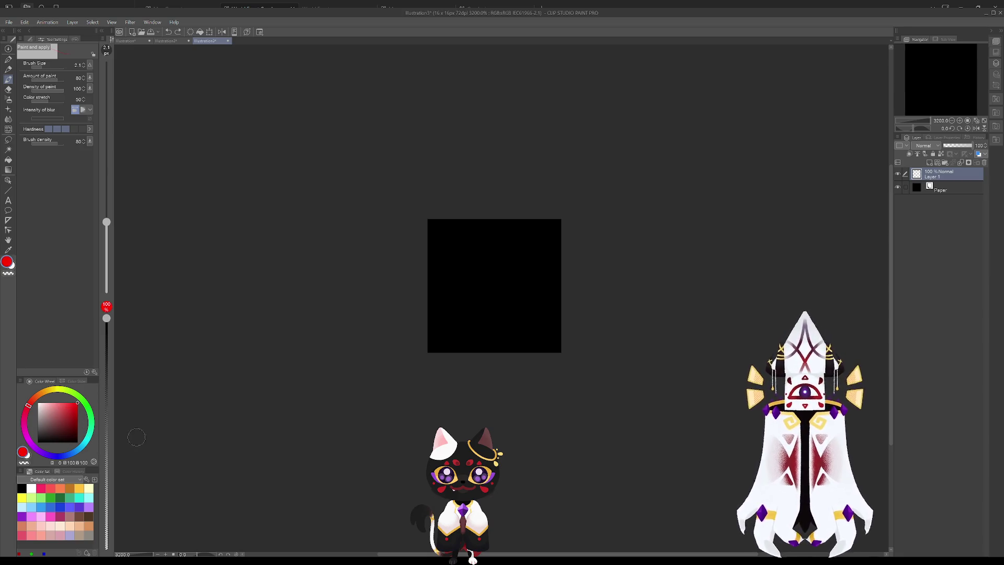
- Paint a red mark near the top centre, then set the RGB sliders to pure green
left_click_drag(491, 246, 491, 256)
key("ctrl+z")
key("ctrl+z")
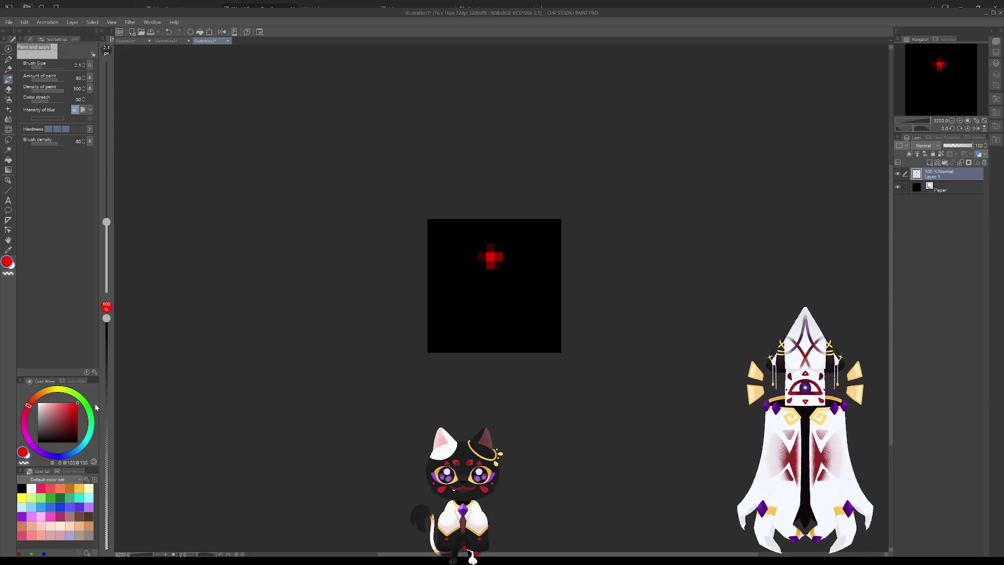
left_click(73, 381)
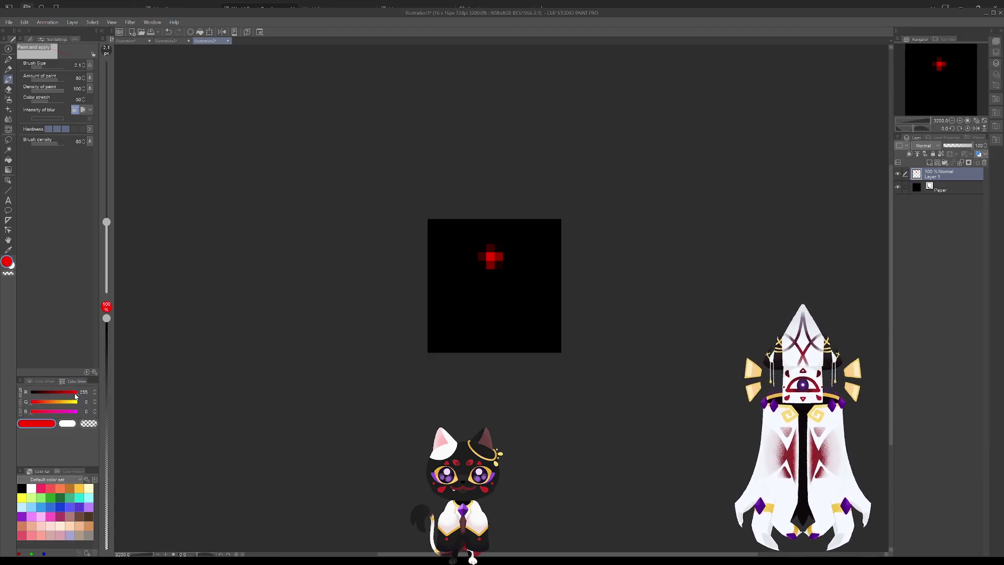
mouse_move(77, 396)
left_mouse_down()
mouse_move(29, 414)
mouse_move(110, 414)
left_mouse_up()
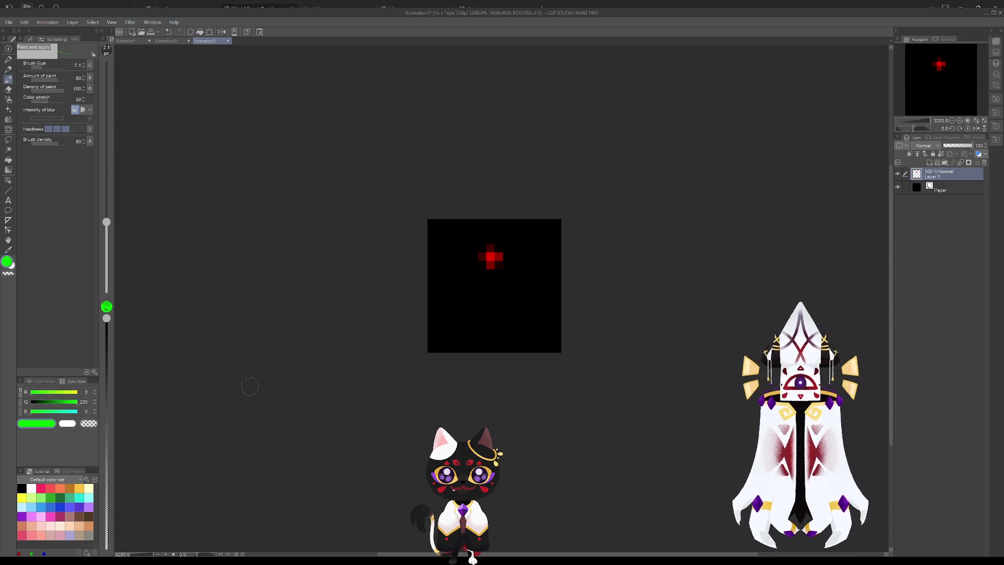
- Dab green pluses at lower left and lower right, undoing the right one
left_click(458, 326)
left_click(458, 326)
left_click(526, 324)
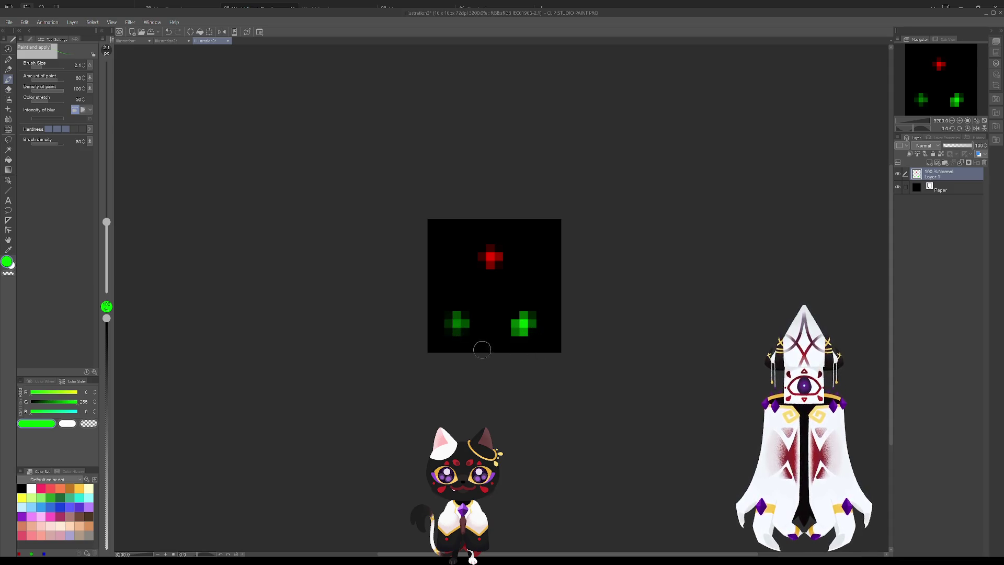
left_click(457, 328)
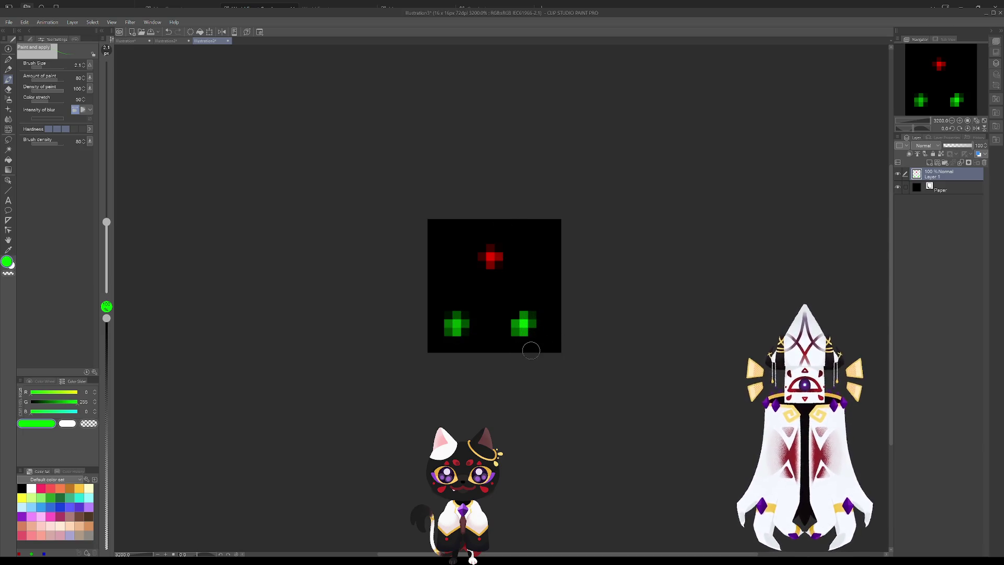
key("ctrl+z")
key("ctrl+z")
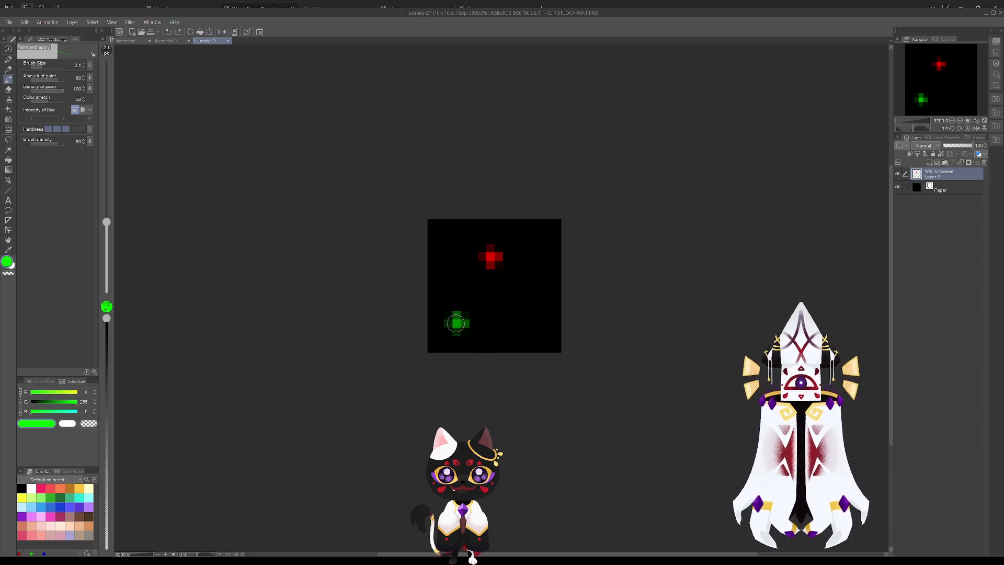
- Set the colour to pure blue, paint a blue plus at lower right, then undo it
mouse_move(43, 415)
left_mouse_down()
mouse_move(77, 412)
mouse_move(30, 402)
left_mouse_up()
mouse_move(531, 332)
left_mouse_down()
mouse_move(531, 317)
mouse_move(535, 337)
left_mouse_up()
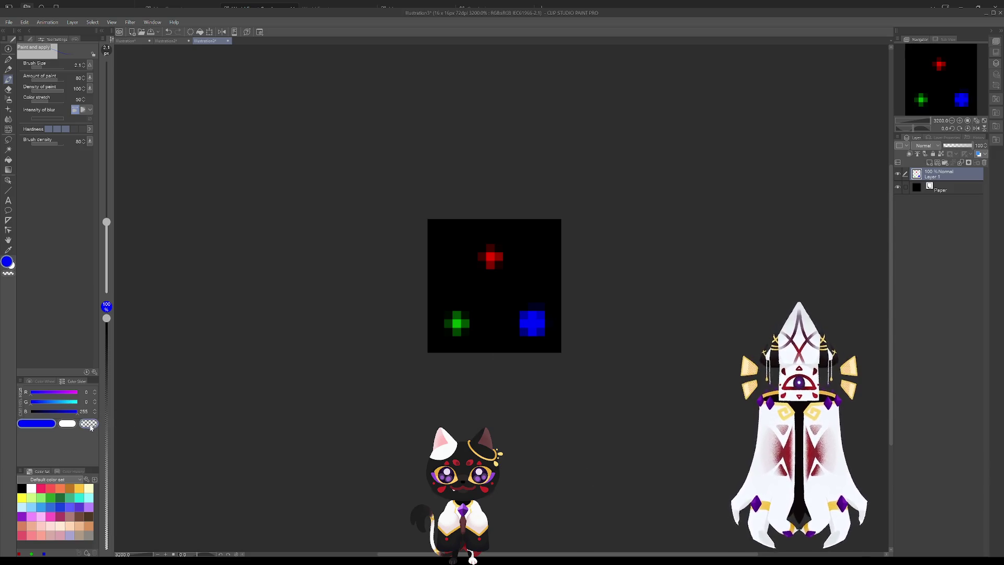
left_click(21, 413)
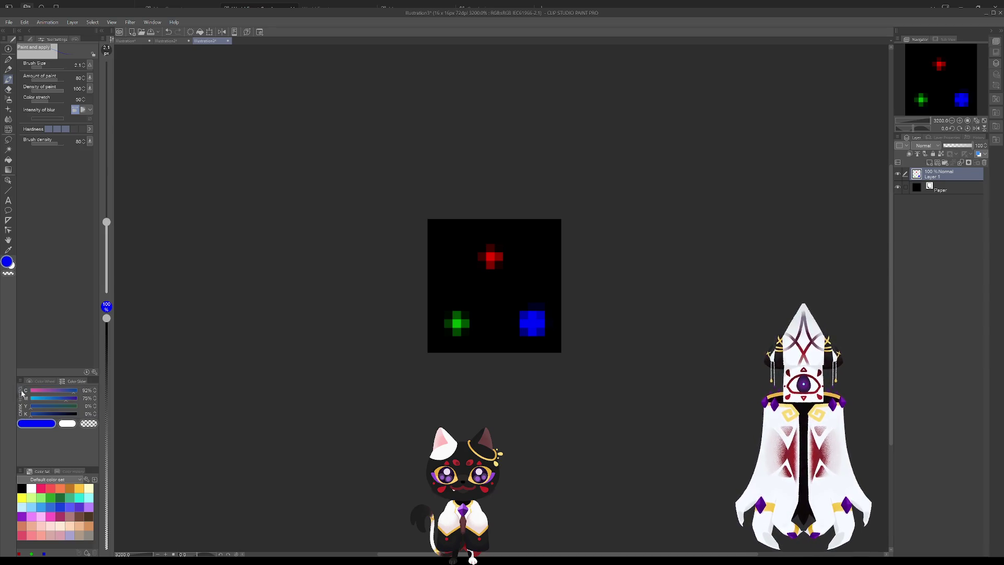
left_click(21, 393)
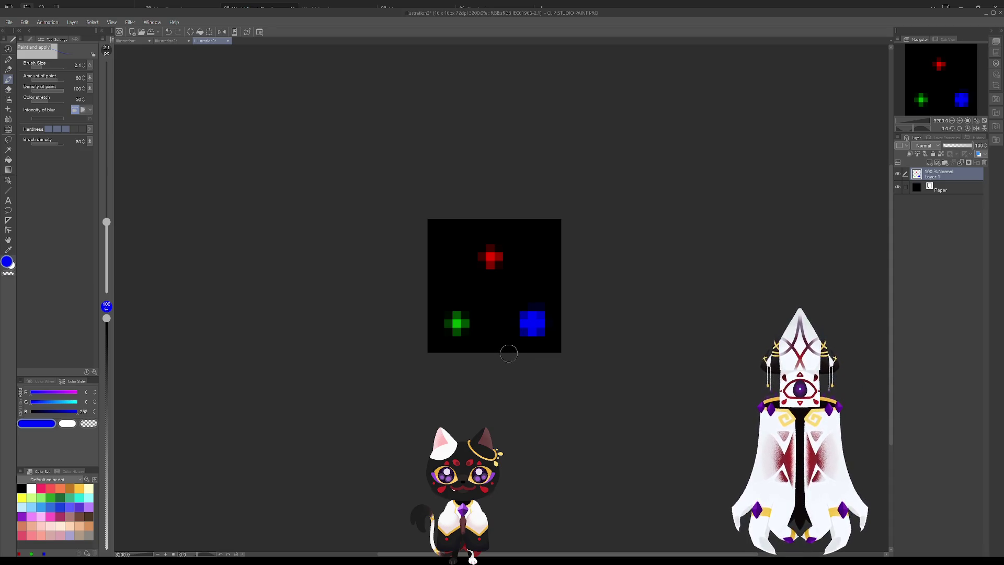
key("ctrl+z")
key("ctrl+z")
key("ctrl+z")
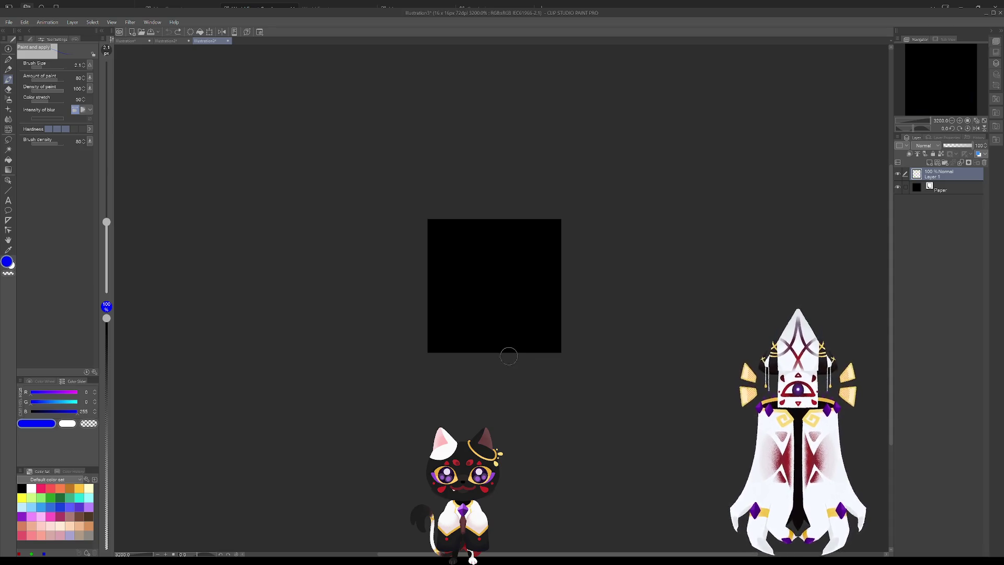
- Lower the B slider to about 10 for a very dark navy blue
left_click_drag(78, 411, 35, 416)
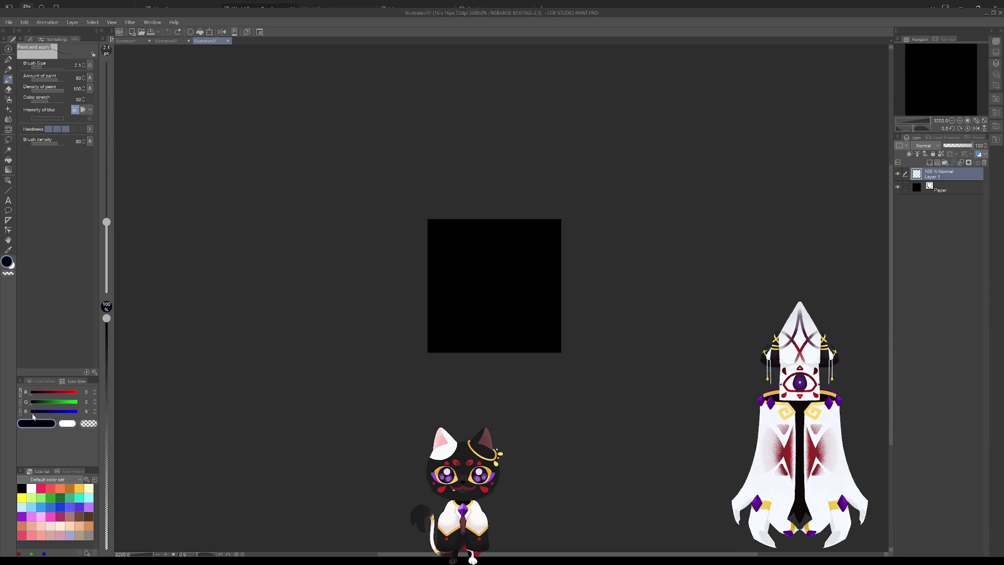
left_click(95, 414)
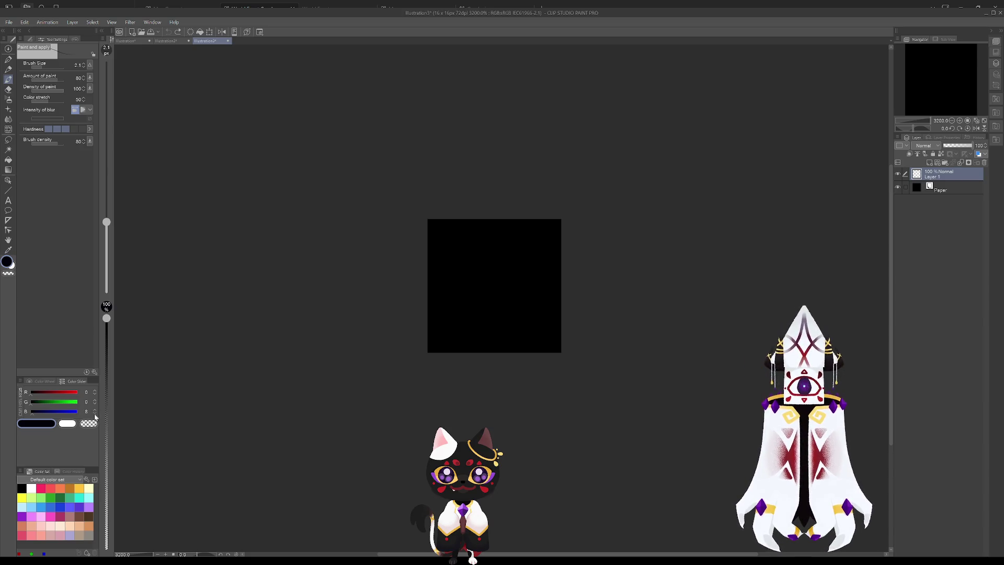
left_click(94, 410)
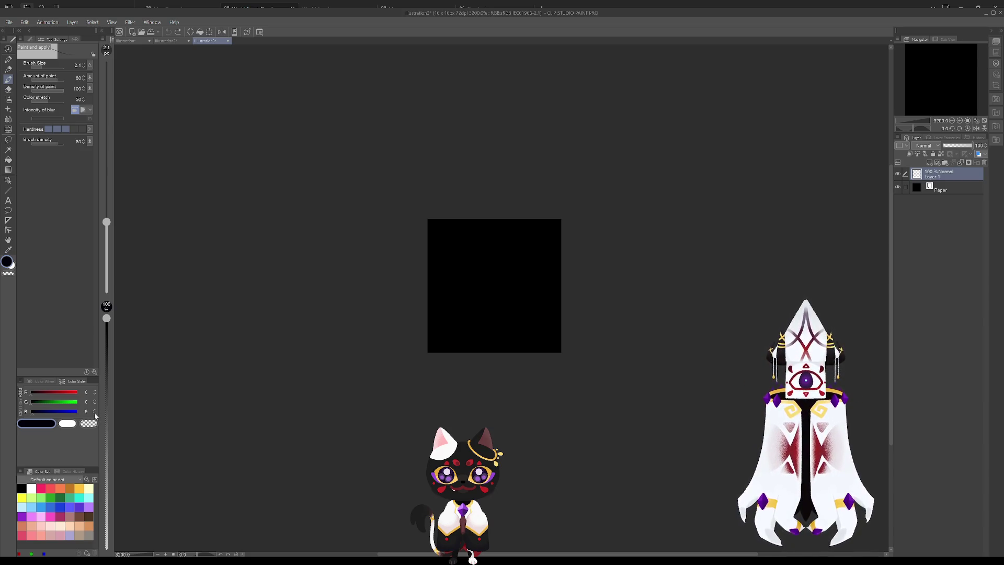
- Raise blue to 10 and try faint dark-blue test strokes, then undo them
left_click(95, 410)
left_click_drag(483, 294, 492, 289)
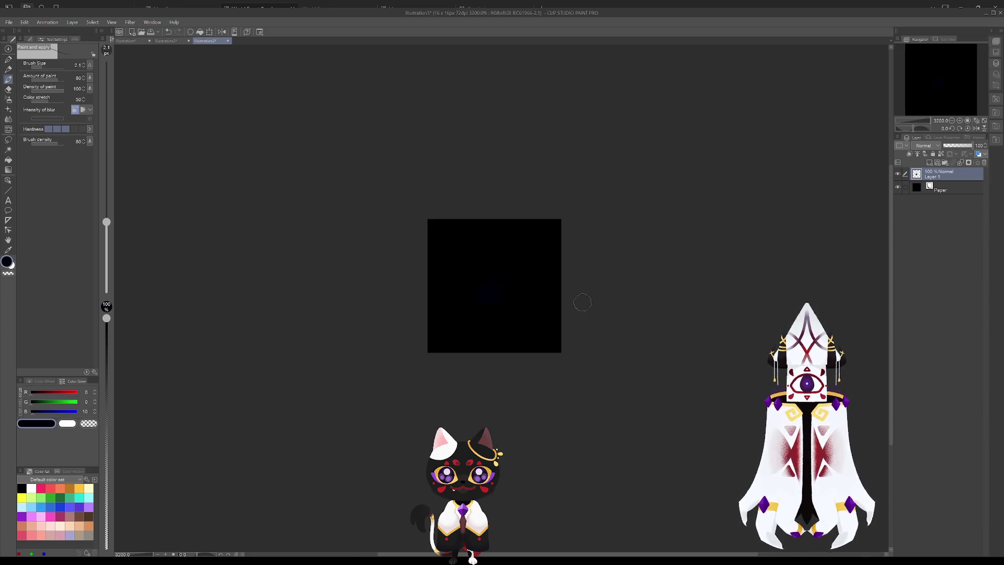
key("ctrl+z")
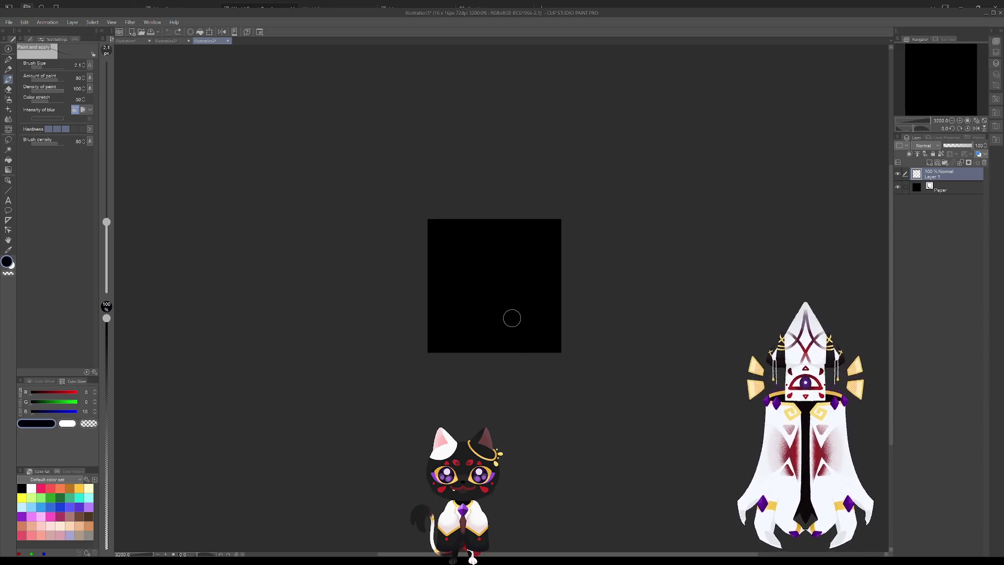
mouse_move(491, 299)
left_mouse_down()
mouse_move(478, 289)
mouse_move(473, 305)
mouse_move(460, 280)
mouse_move(507, 295)
left_mouse_up()
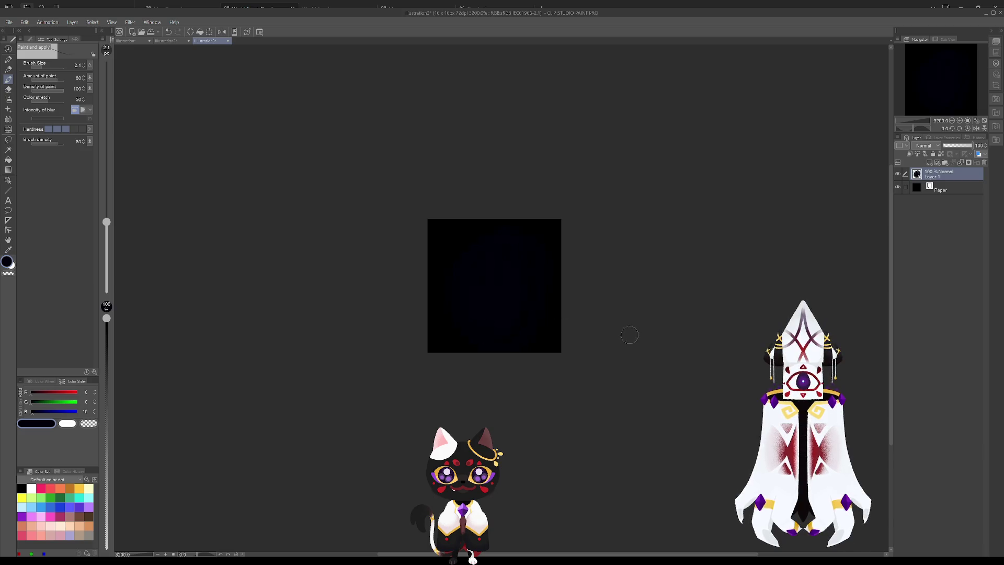
key("ctrl+z")
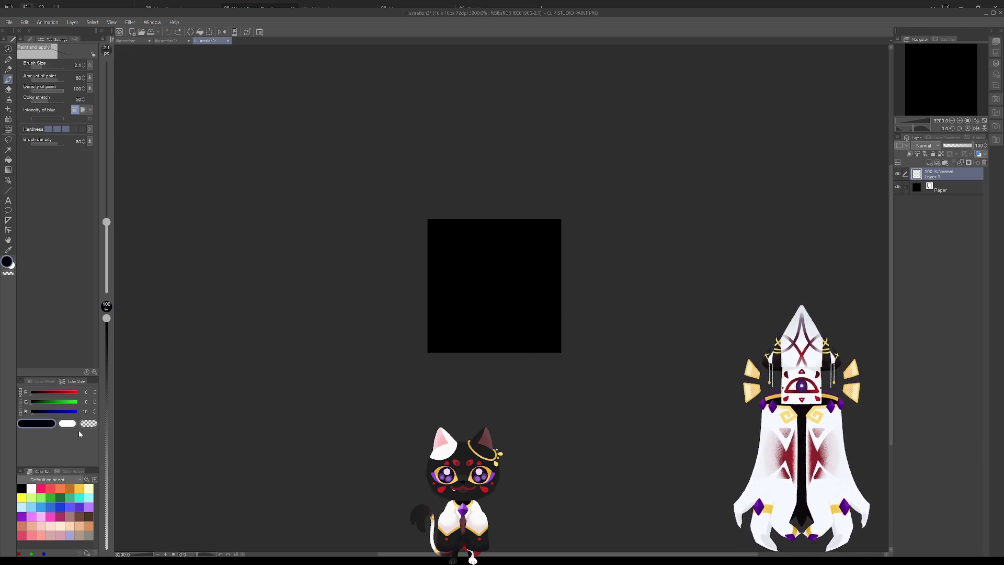
- Set blue to about 123 and paint a blue dab near the canvas top centre
left_click(41, 413)
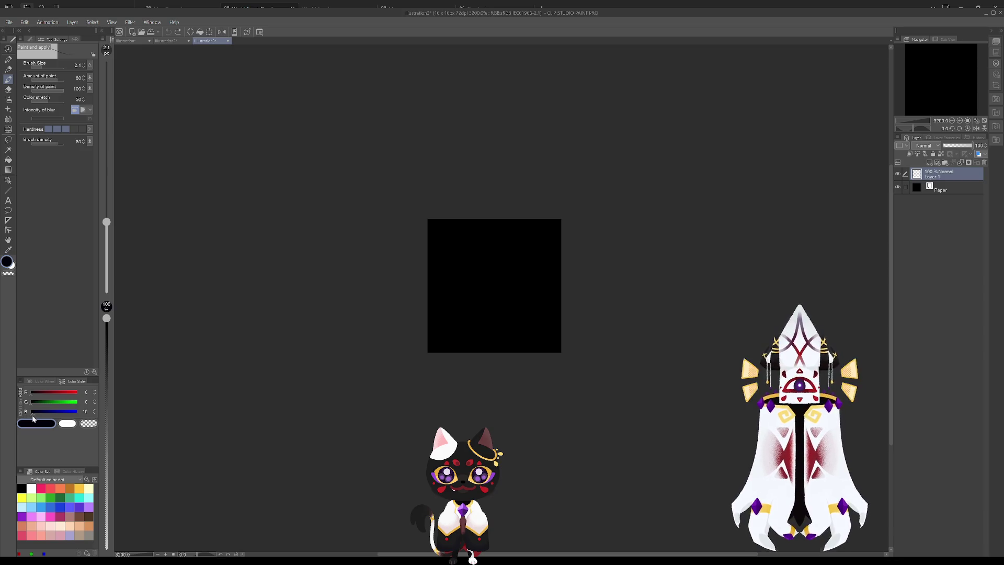
left_click_drag(40, 414, 51, 413)
left_click(95, 410)
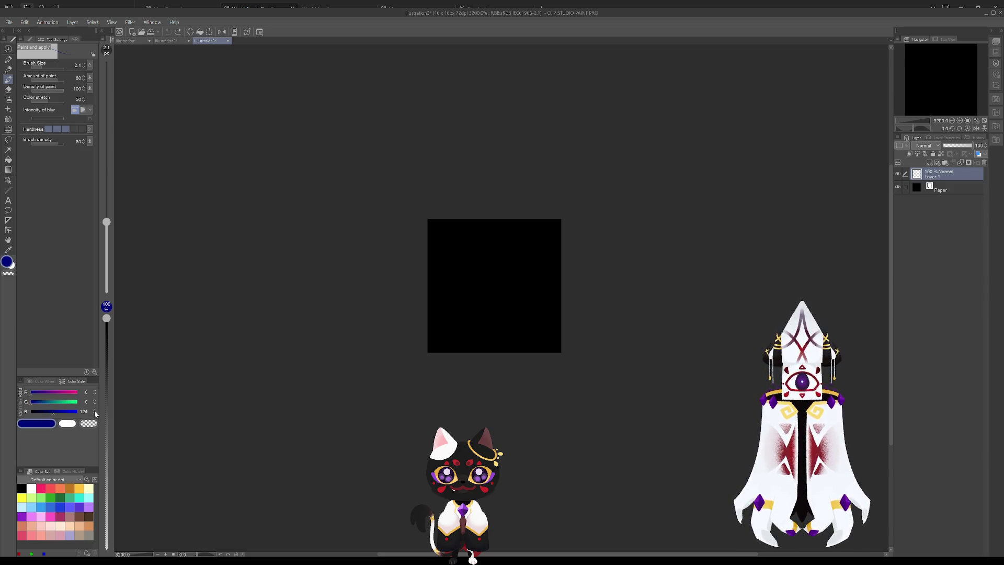
left_click(94, 410)
left_click(94, 410)
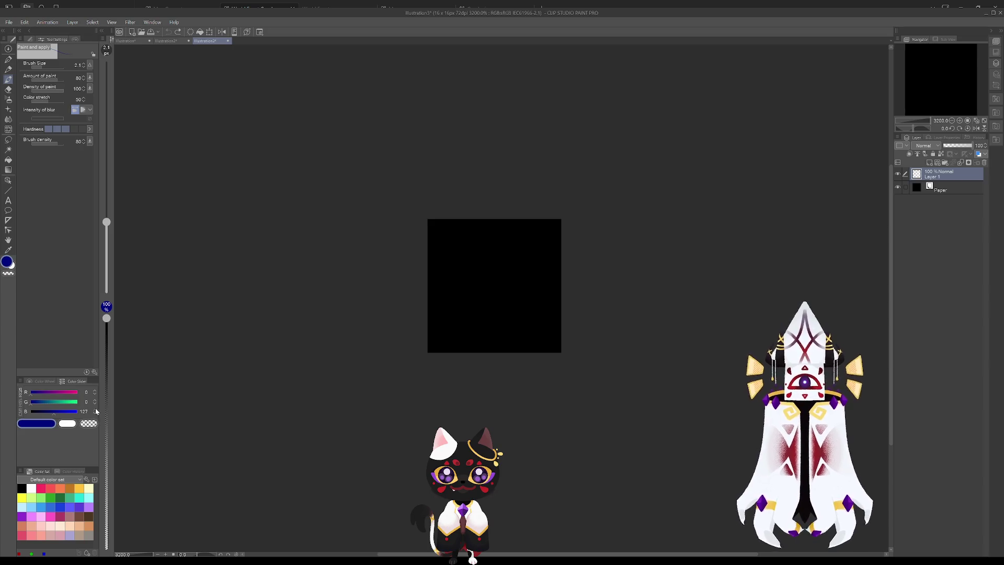
left_click_drag(481, 287, 482, 294)
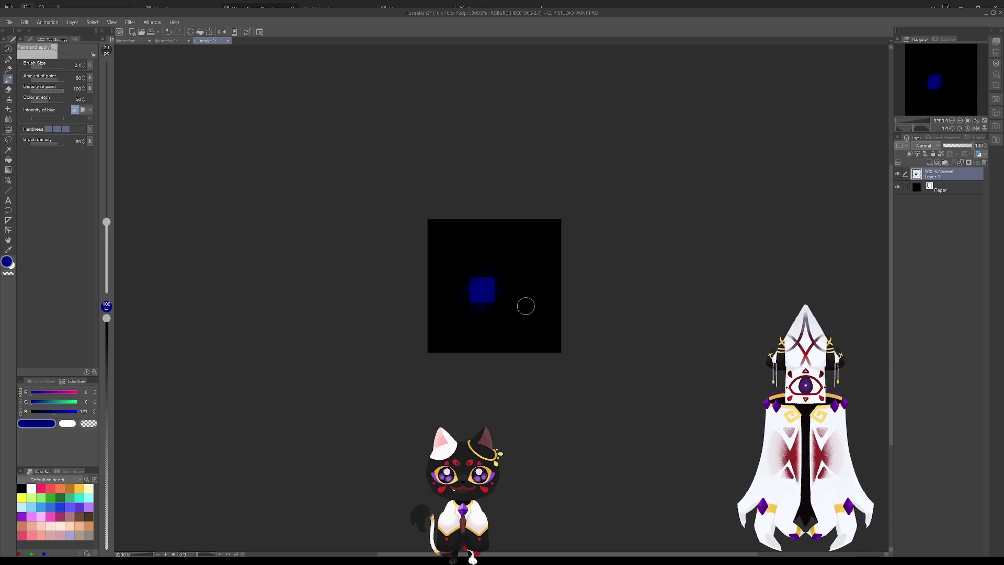
key("ctrl+z")
left_click_drag(496, 251, 491, 267)
- Raise the blue value slightly and dab blue at the canvas's lower left
left_click(95, 410)
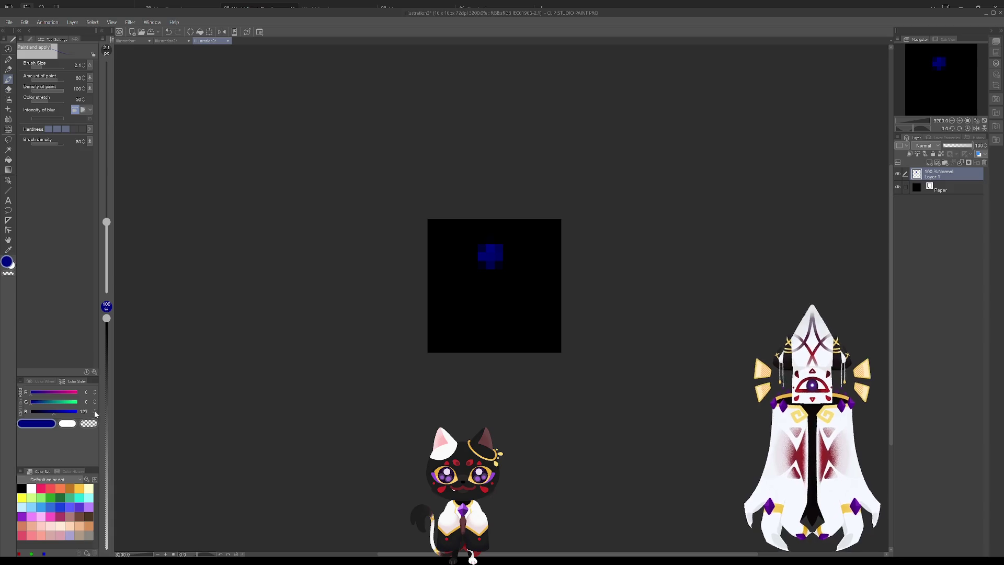
left_click(95, 411)
left_click(95, 411)
left_click(95, 411)
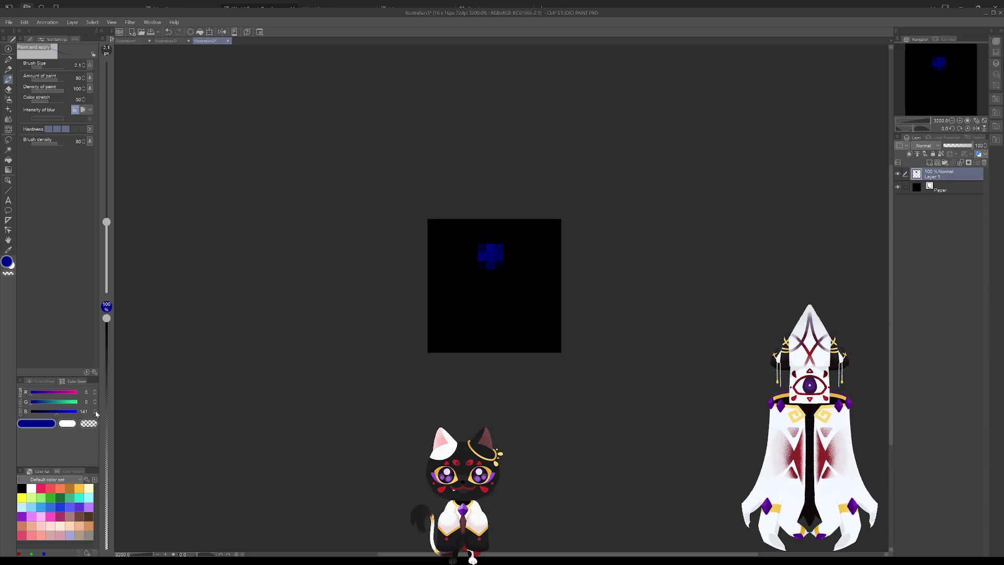
left_click(455, 310)
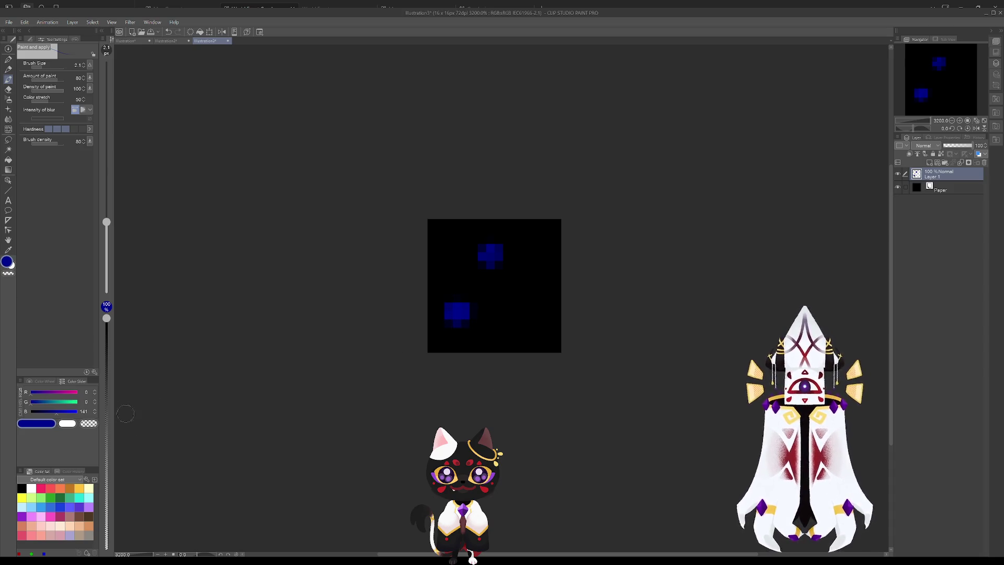
- Raise blue further and build a bright blue patch at the canvas's lower right
left_click(96, 411)
left_click(96, 412)
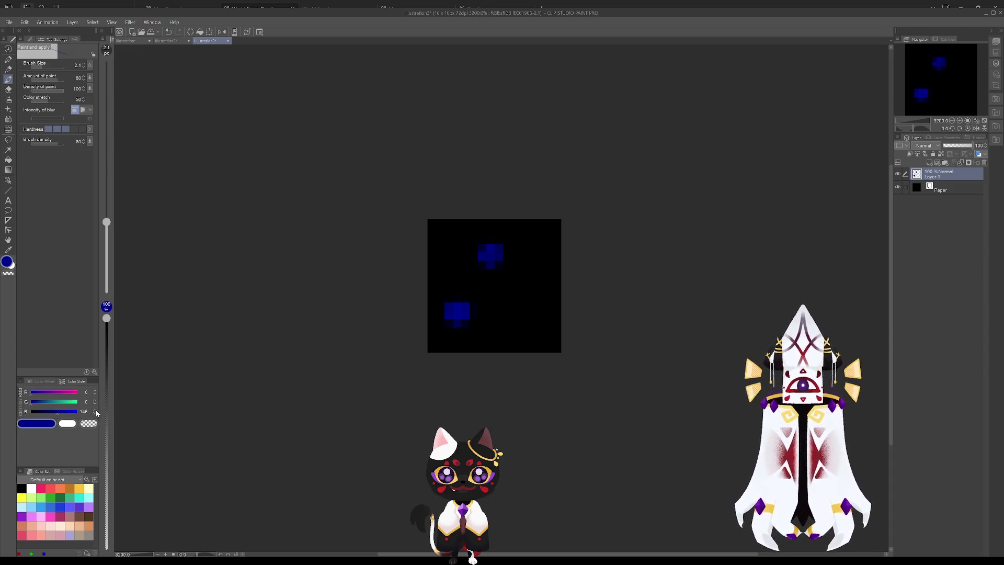
left_click(95, 411)
left_click(95, 412)
left_click(95, 412)
left_click(96, 411)
left_click(95, 411)
left_click(95, 411)
left_click(95, 411)
left_click(518, 316)
left_click_drag(518, 314, 521, 317)
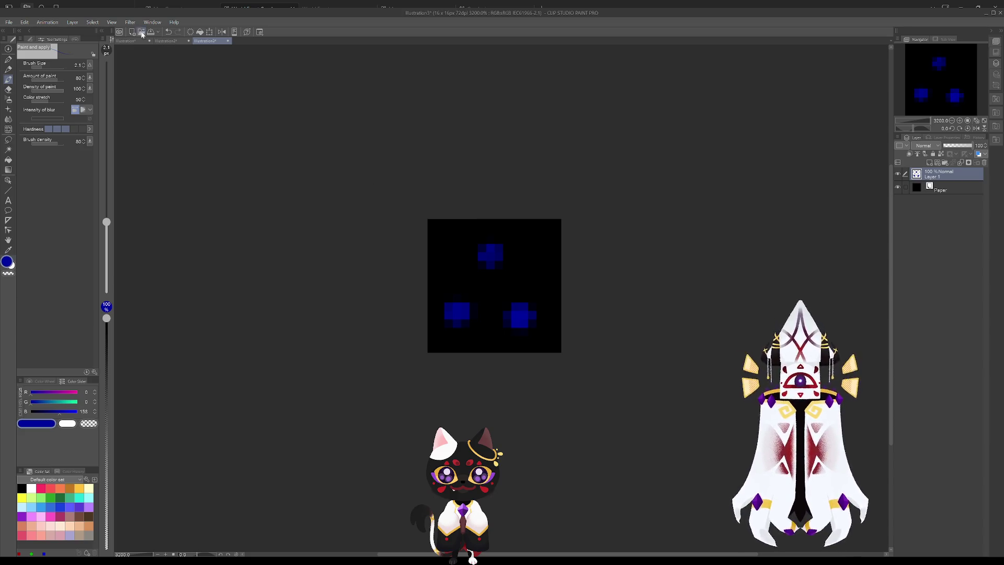
left_click(9, 22)
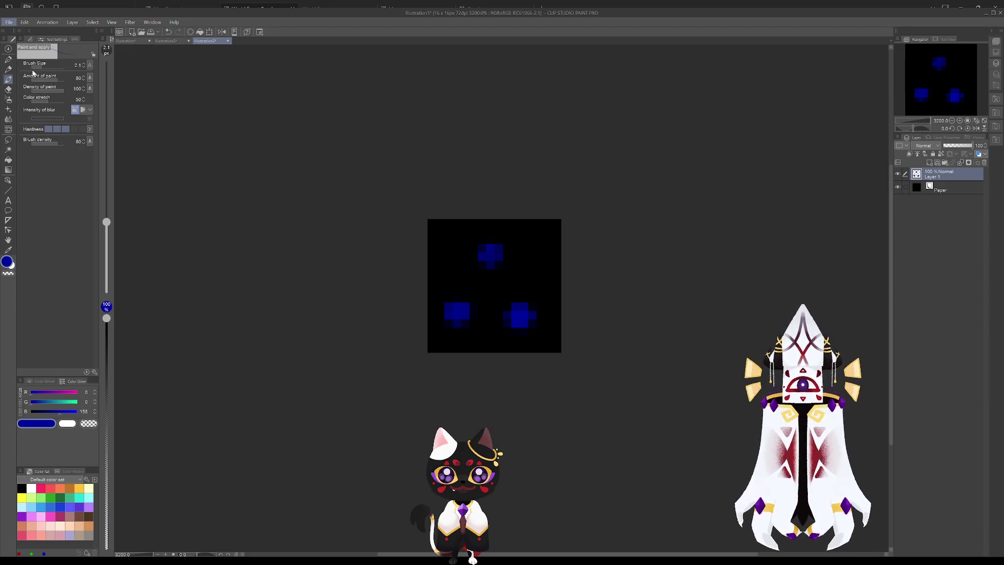
key("alt+Tab")
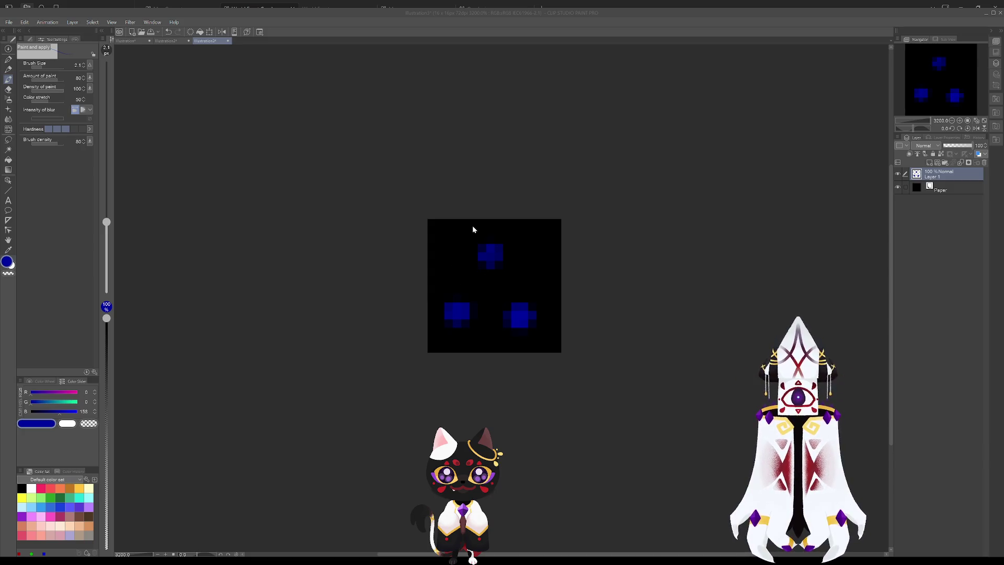
- Create a new 16x16 document, Illustration4, and zoom in on it
key("ctrl+n")
key("Return")
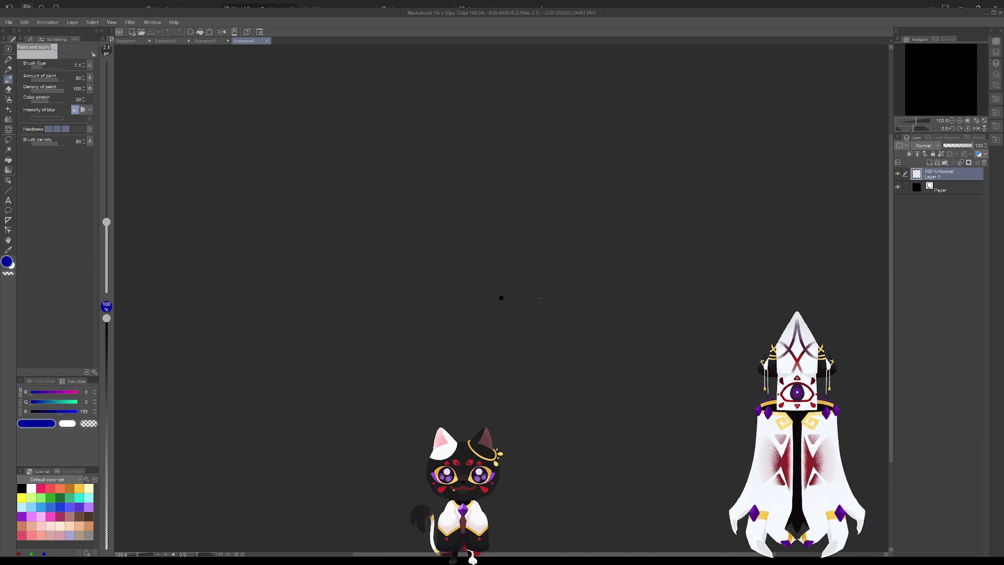
scroll(497, 307, "up", 1)
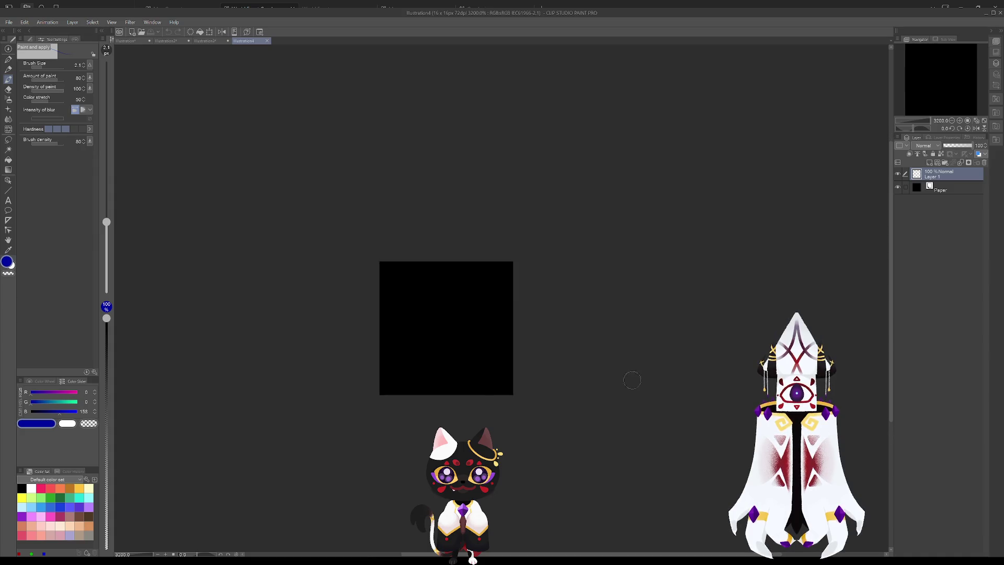
scroll(466, 328, "left", 2)
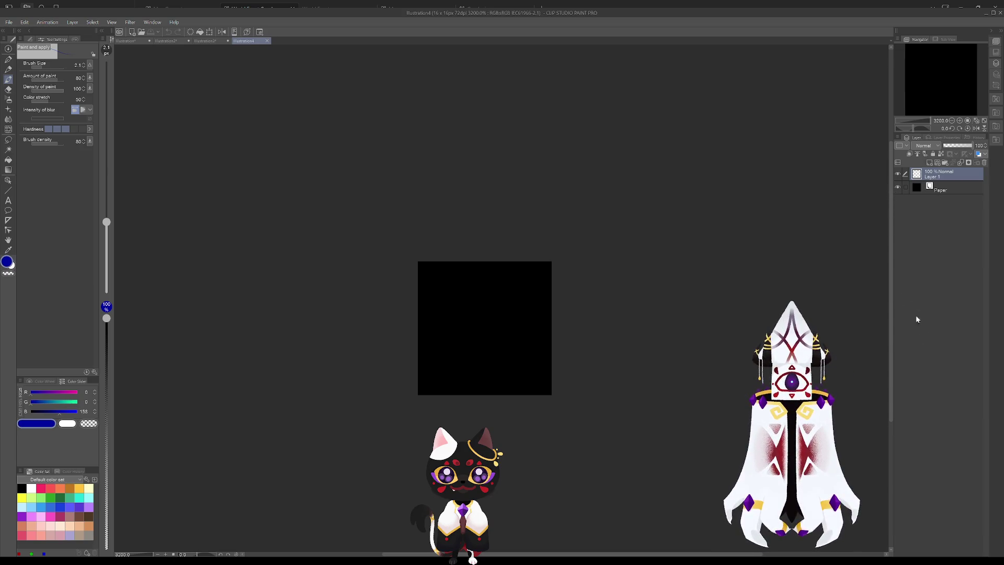
- Add two new raster layers, then rename Layer 2 to Ambusher3 and Layer 1 to BaitNPC
key("ctrl+shift+n")
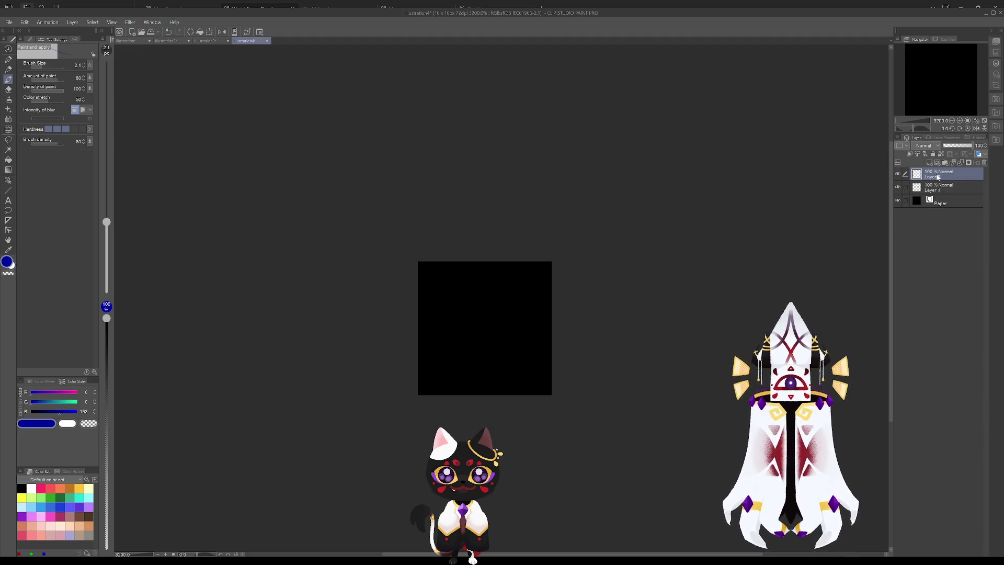
key("ctrl+shift+n")
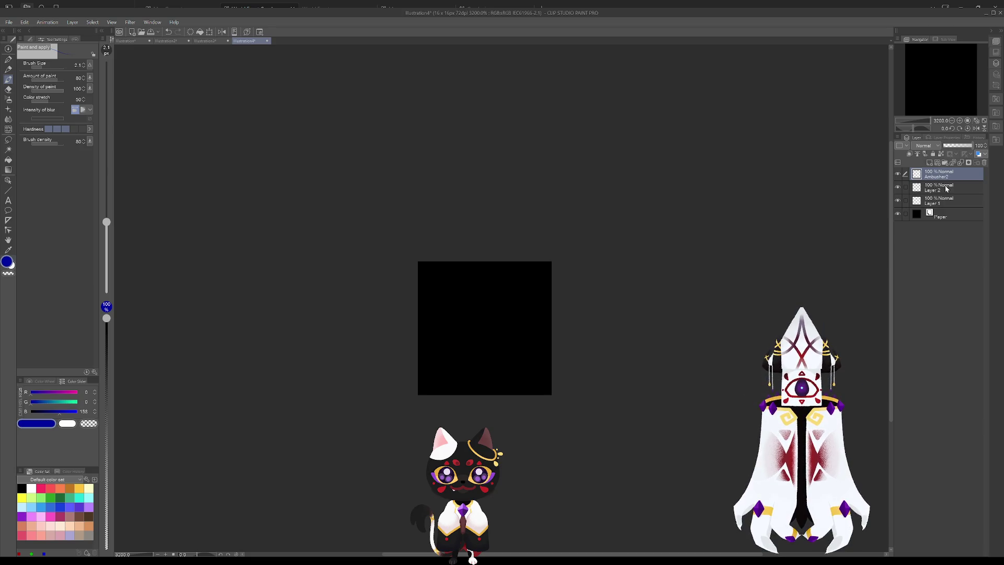
left_click(945, 186)
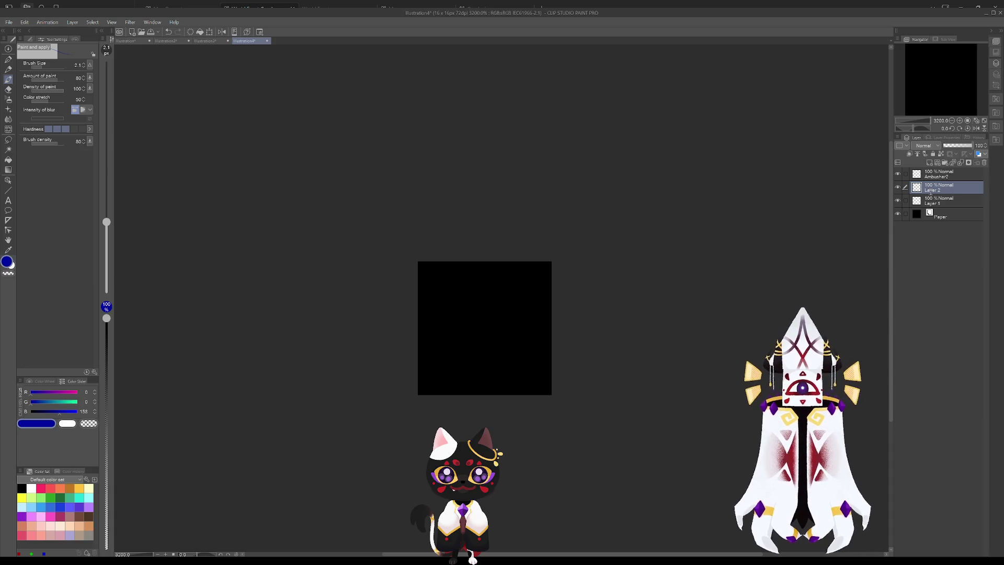
double_click(932, 190)
type("Ambusher3")
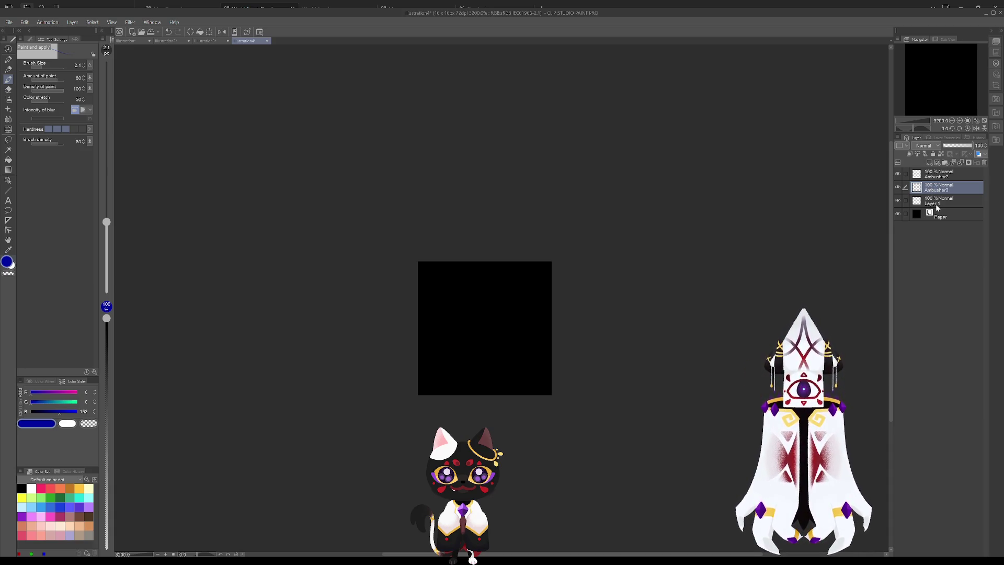
left_click(937, 205)
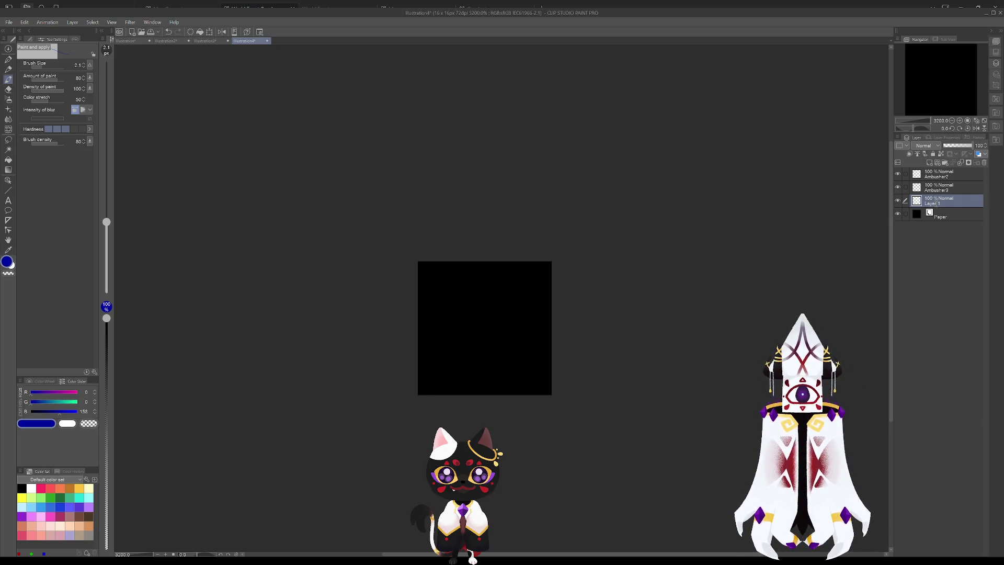
type("BaitNPC")
key("Return")
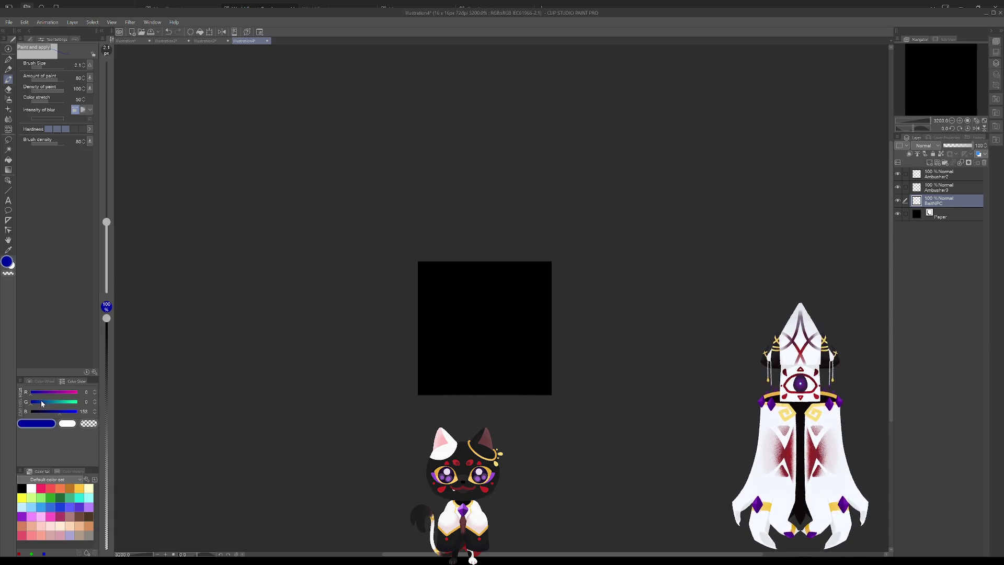
- Switch to the Color Wheel, set the paint colour to pure white and brush size 2.6
left_click_drag(62, 412, 30, 411)
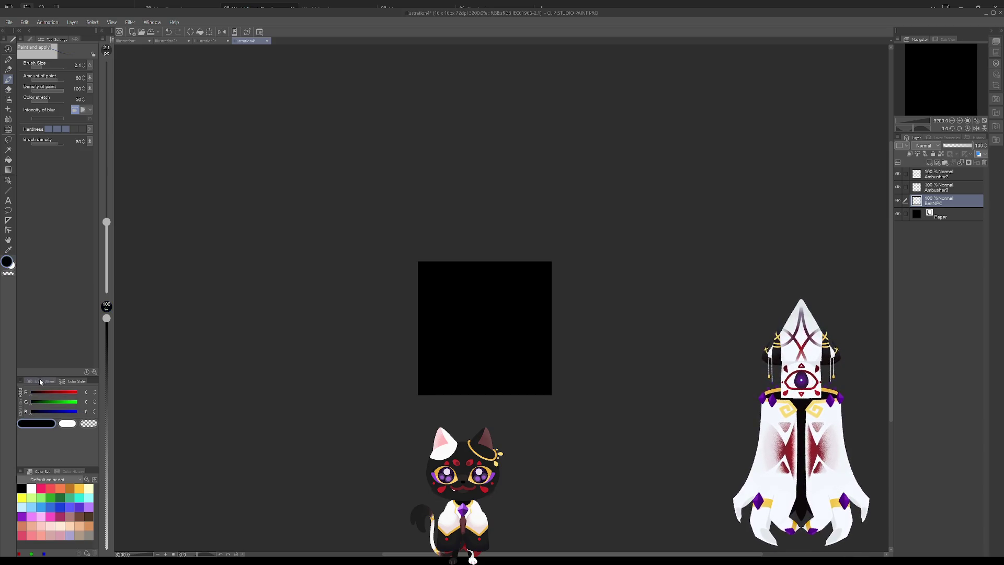
left_click(42, 381)
left_click(38, 418)
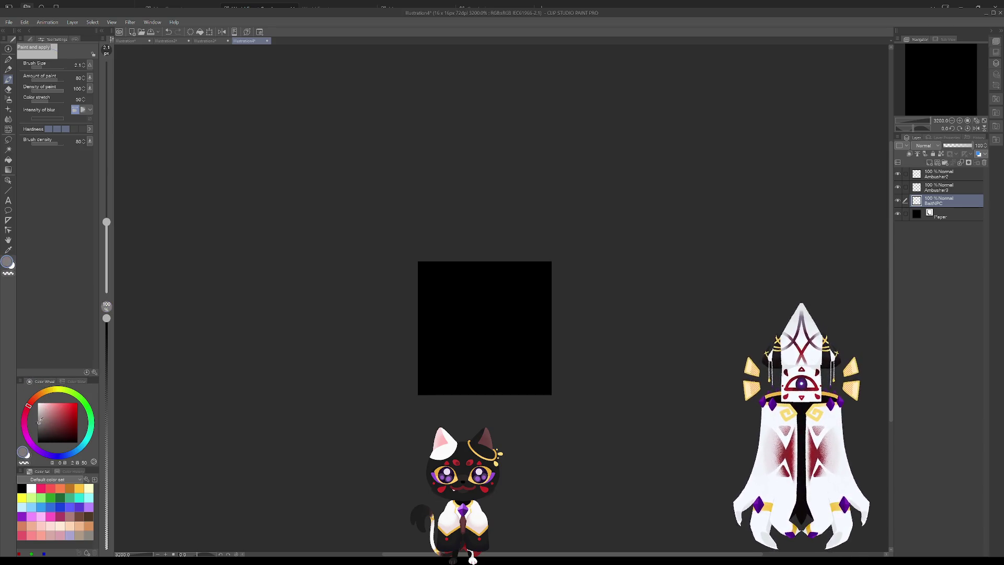
left_click(61, 417)
mouse_move(449, 341)
left_mouse_down()
mouse_move(513, 324)
mouse_move(488, 355)
left_mouse_up()
key("ctrl+z")
key("ctrl+z")
left_click(38, 415)
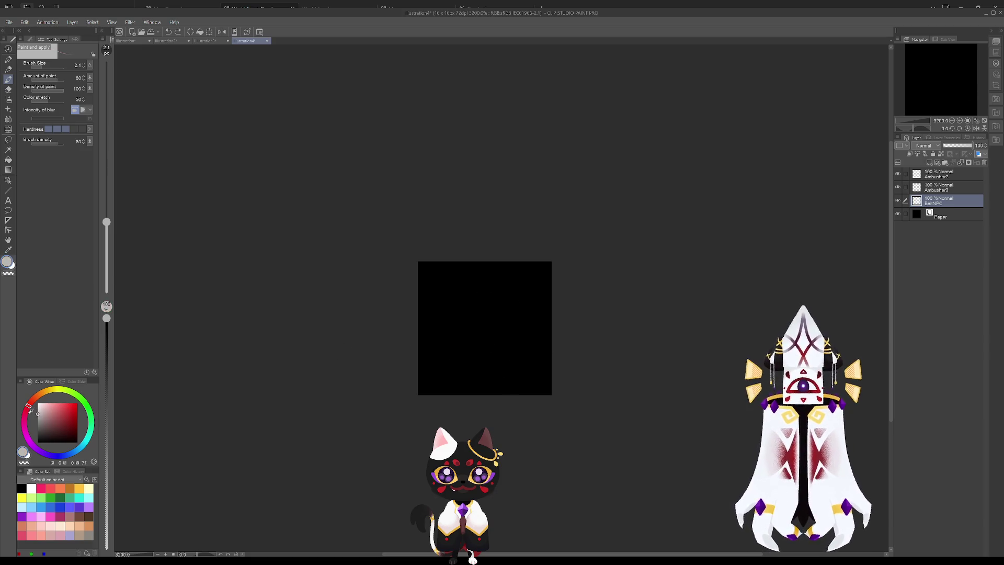
left_click(37, 403)
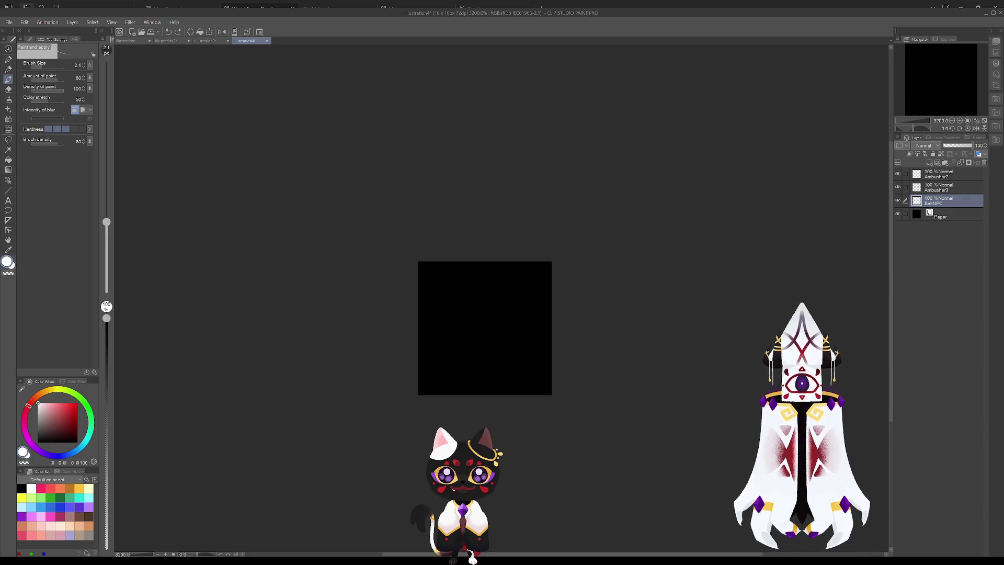
mouse_move(107, 222)
left_mouse_down()
mouse_move(107, 202)
mouse_move(107, 217)
left_mouse_up()
- Paint white blobs: top centre, lower left on Ambusher3, lower right on Ambusher2
left_click(477, 288)
left_click(481, 291)
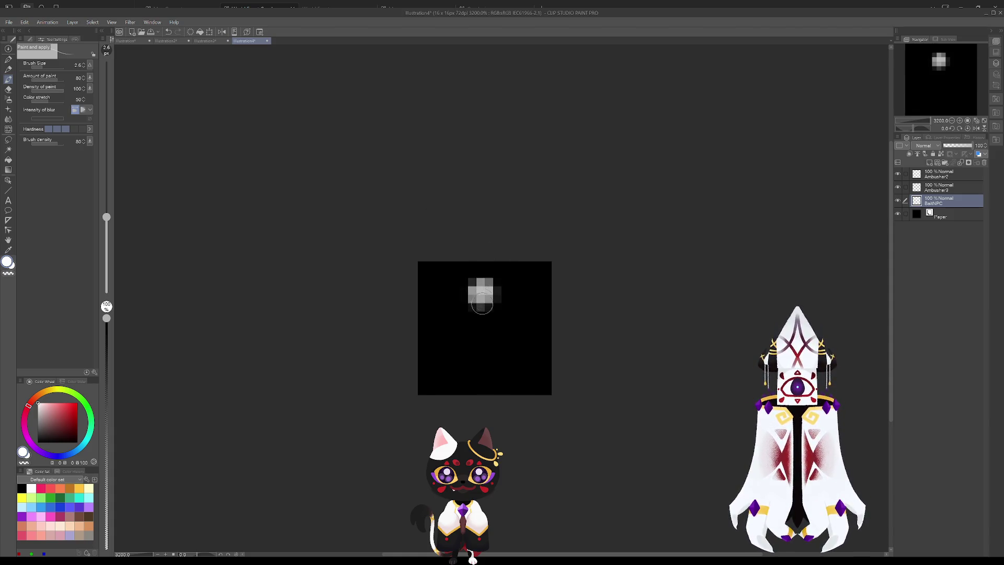
left_click(940, 188)
left_click_drag(437, 362, 452, 353)
left_click(951, 180)
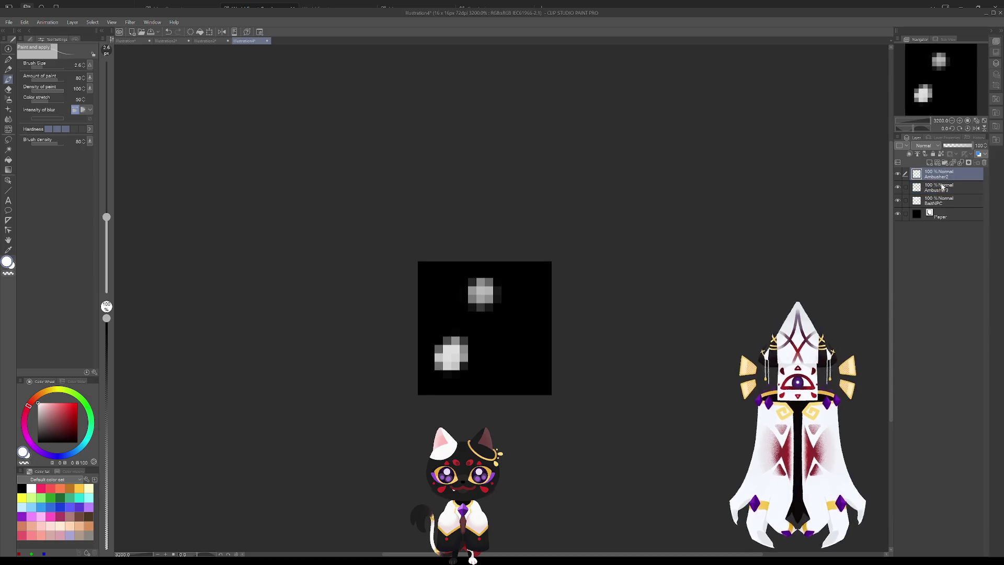
mouse_move(518, 354)
left_mouse_down()
mouse_move(529, 310)
mouse_move(510, 374)
mouse_move(538, 309)
mouse_move(507, 372)
left_mouse_up()
key("ctrl+z")
key("ctrl+z")
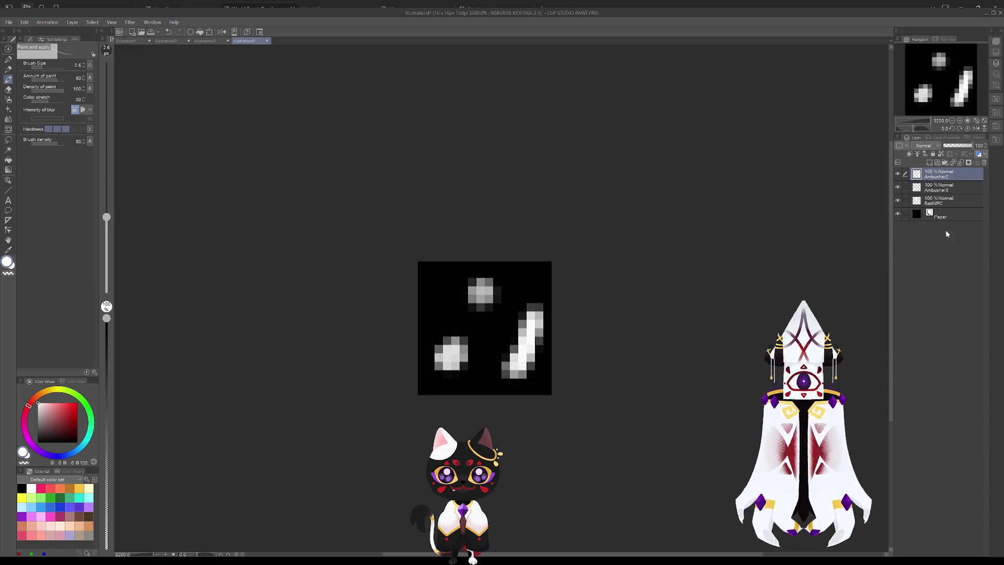
left_click(947, 188)
mouse_move(448, 330)
left_mouse_down()
mouse_move(437, 327)
mouse_move(447, 355)
left_mouse_up()
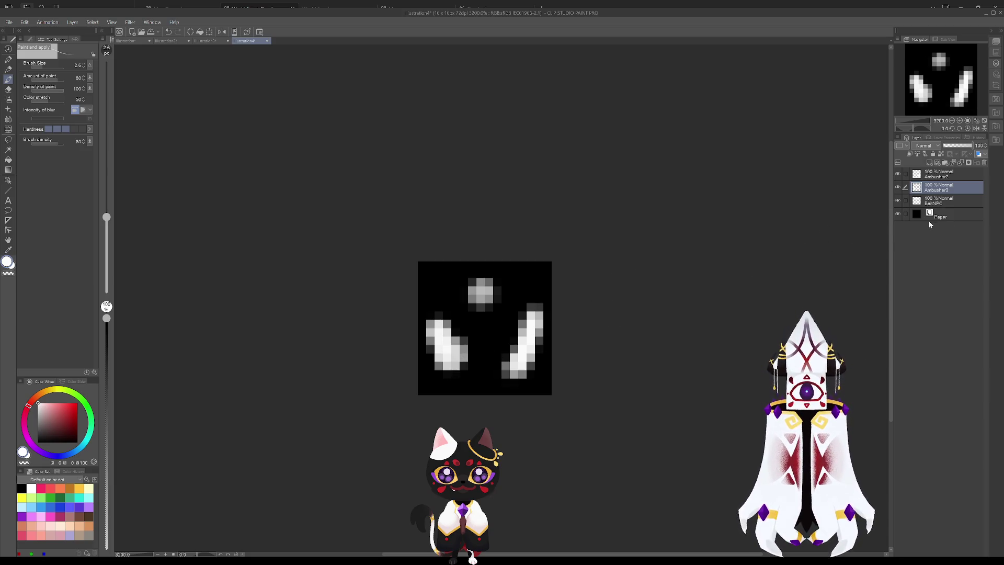
left_click(942, 200)
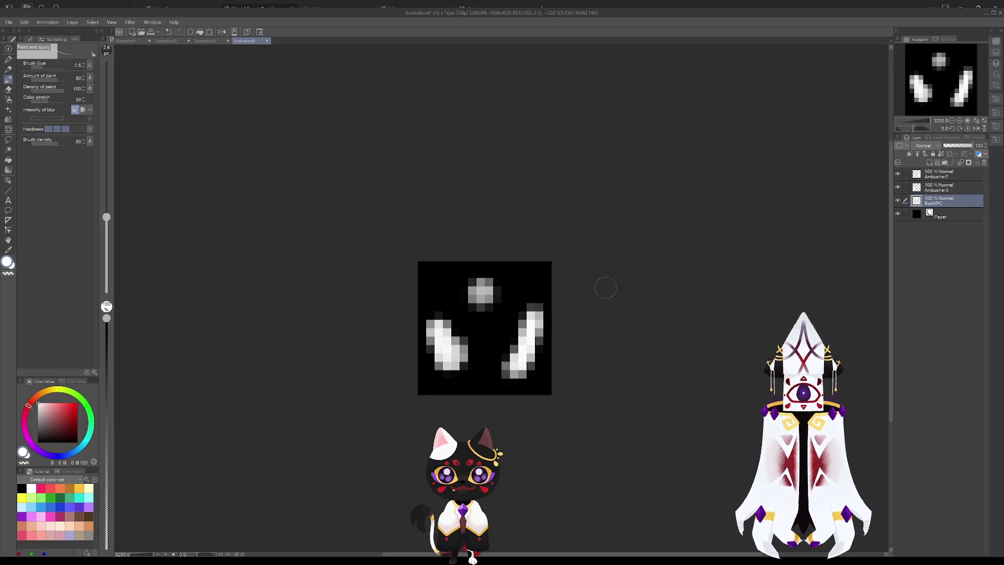
- Hide and re-show BaitNPC, Ambusher3 and Ambusher2 to inspect each layer's marks
left_click(898, 201)
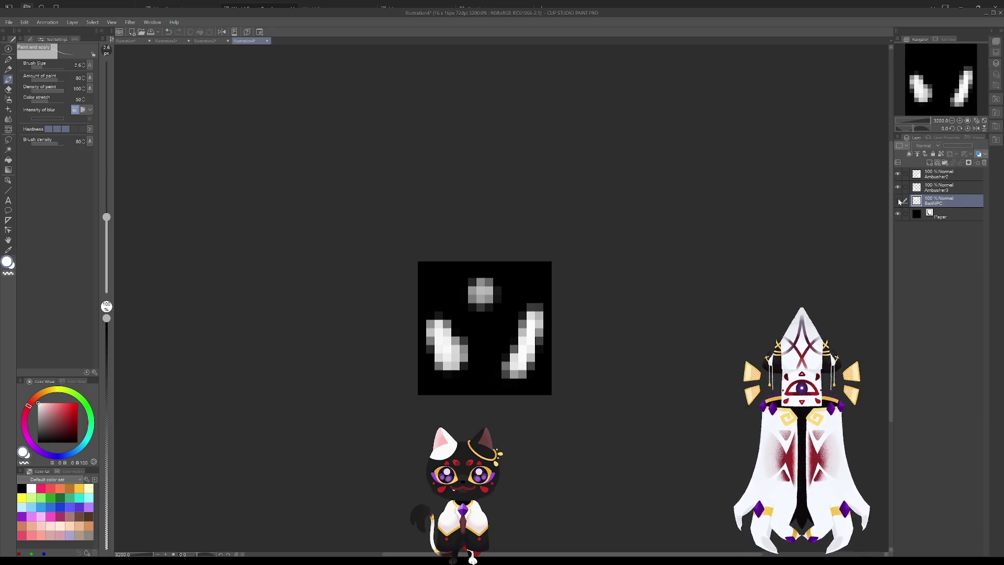
left_click(898, 201)
left_click(899, 187)
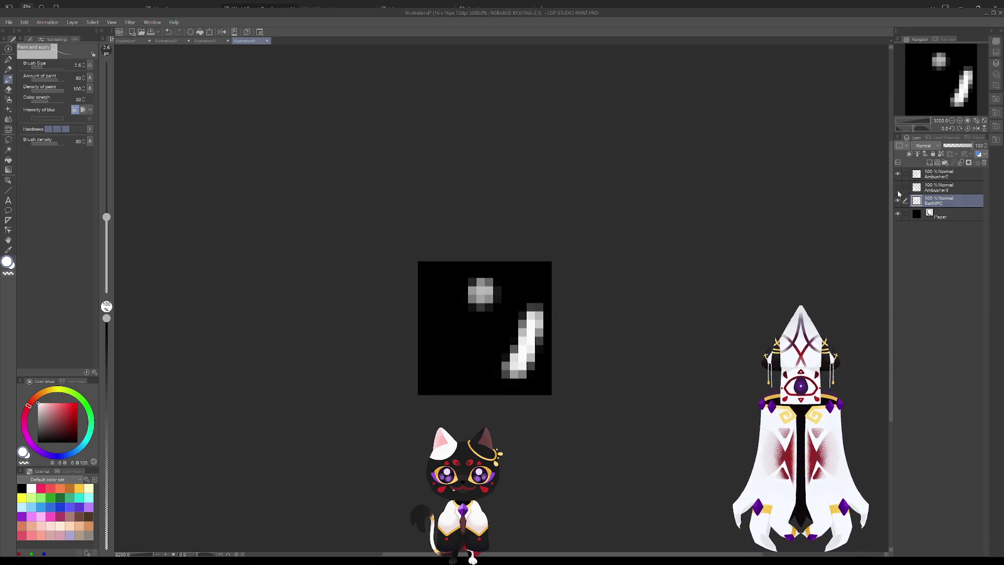
left_click(898, 187)
left_click(898, 177)
left_click(898, 177)
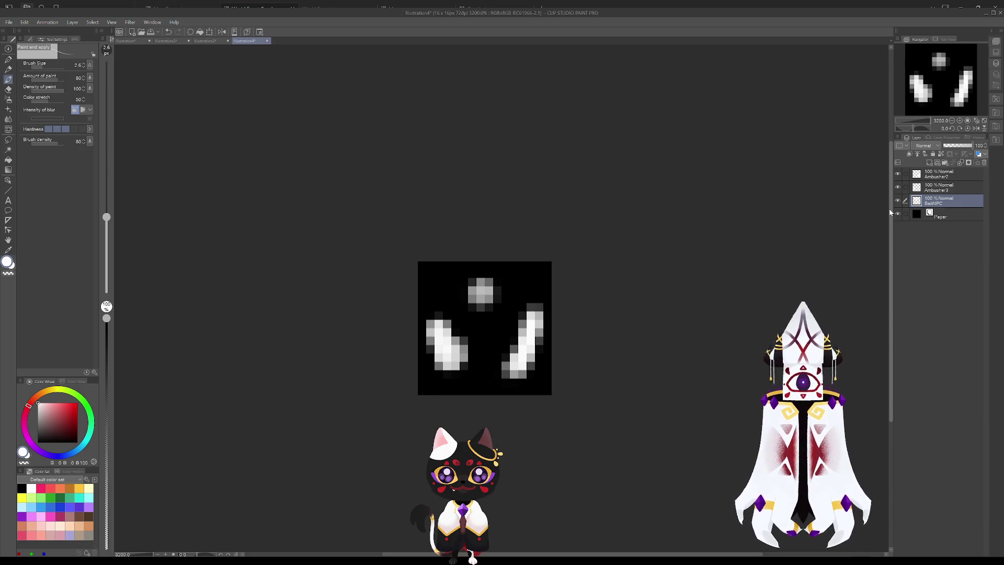
- Toggle the black Paper layer off and on, then add a new layer above Ambusher2
left_click(944, 217)
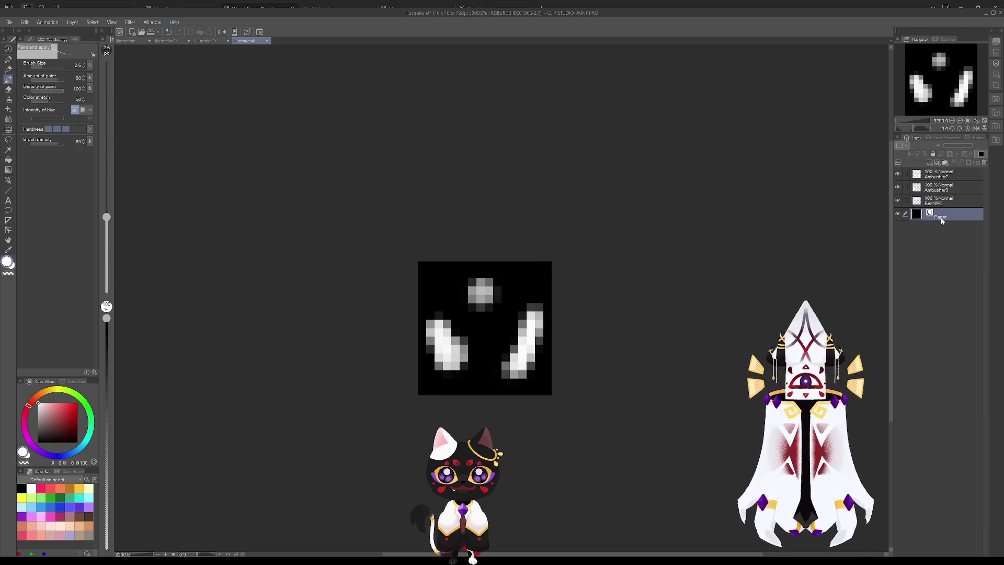
left_click(900, 214)
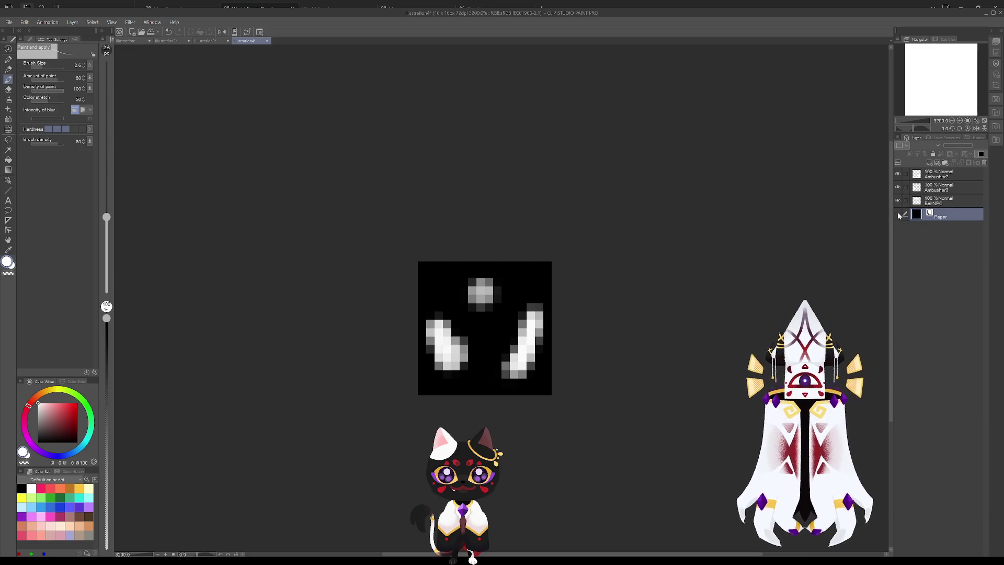
left_click(899, 214)
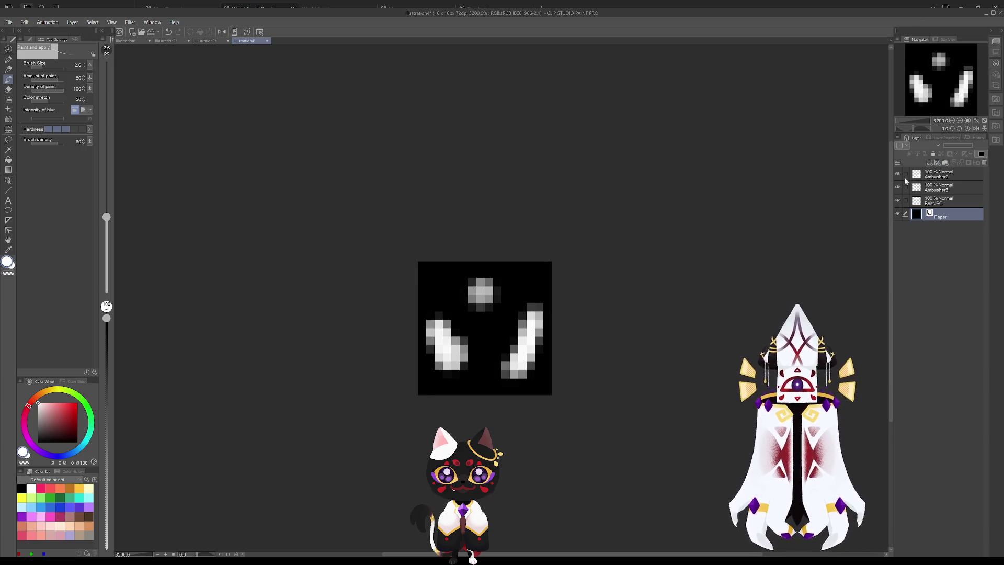
left_click(935, 179)
key("ctrl+shift+n")
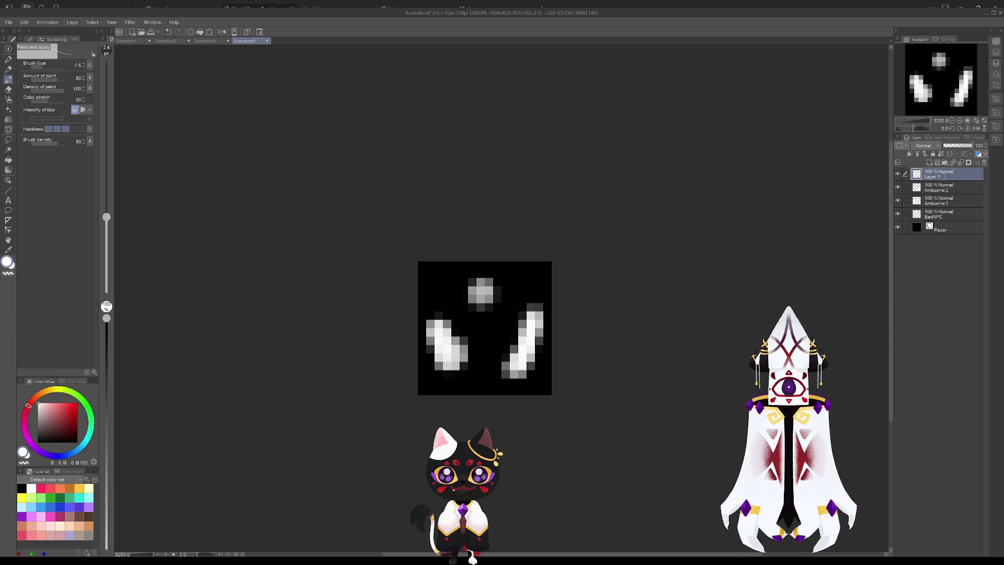
- Name the new layer Campfire and place one grey pixel below the top blob at brush size 0.6
type("Campfire")
key("Return")
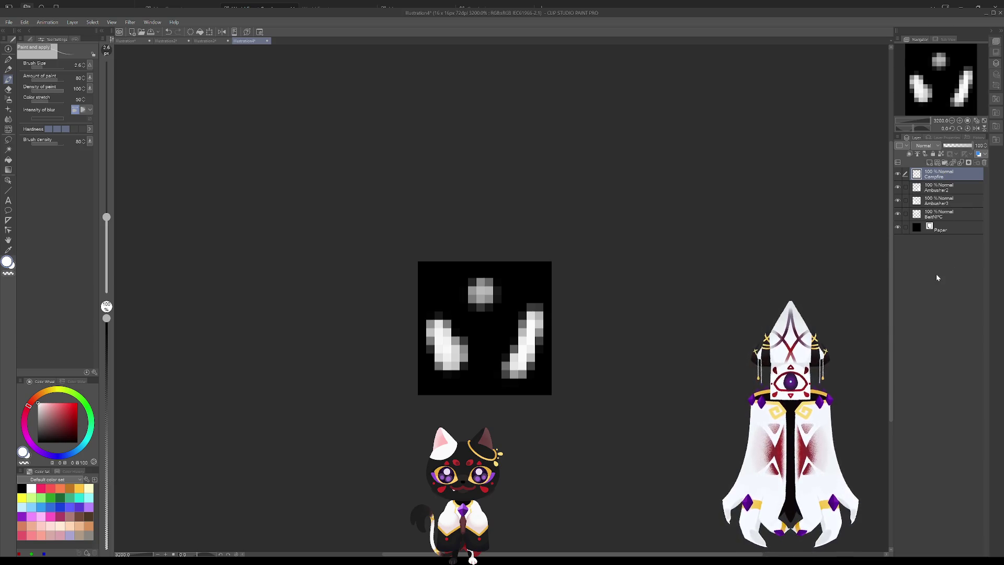
left_click_drag(489, 321, 500, 323)
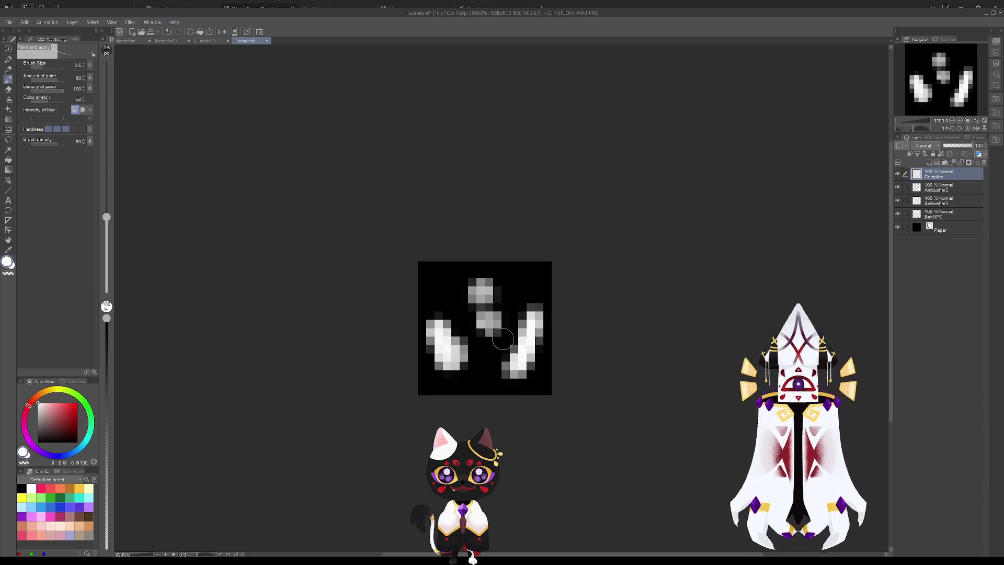
key("ctrl+z")
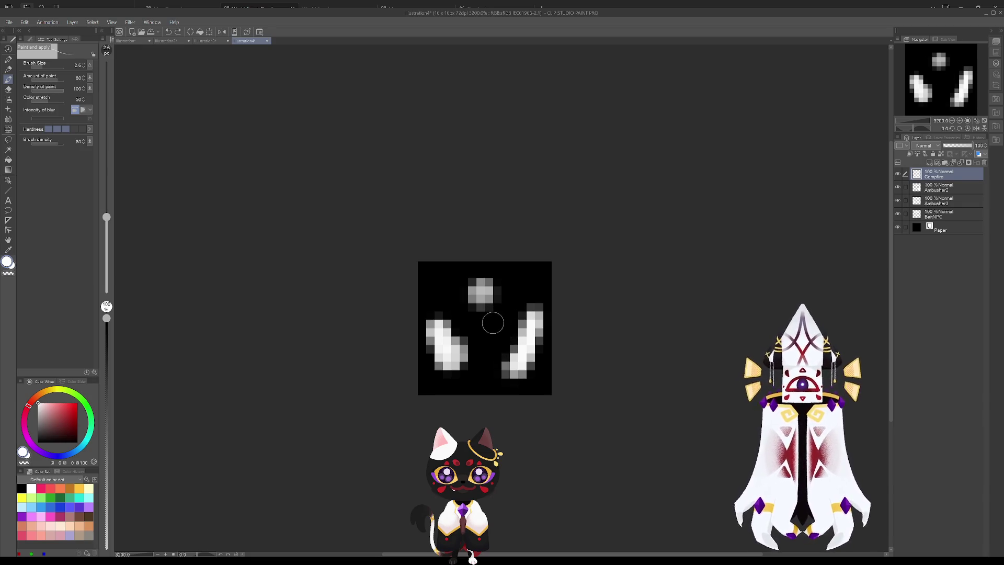
left_click_drag(106, 216, 112, 253)
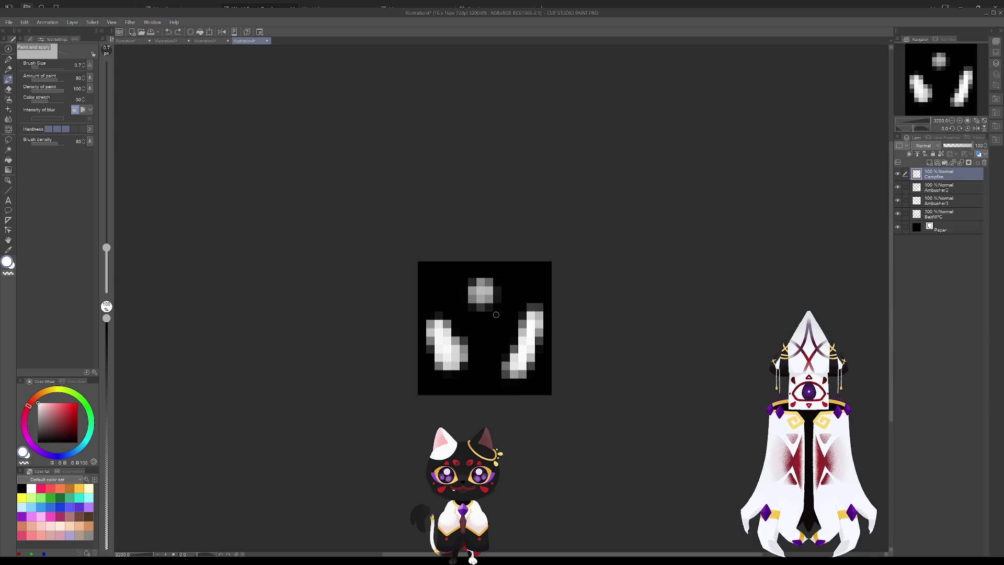
left_click(496, 316)
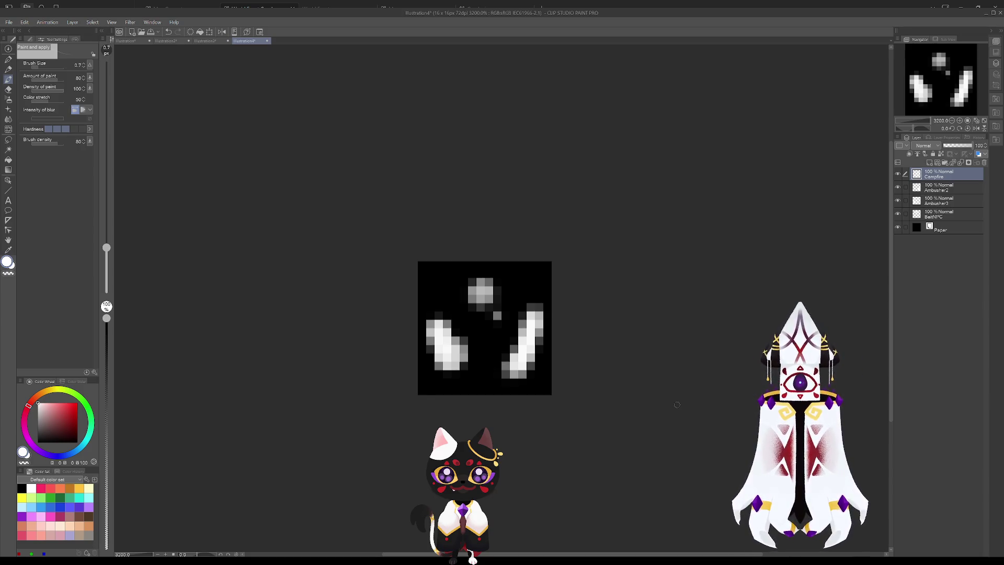
- Step through the BaitNPC, Ambusher, Campfire and Paper layers to review them
scroll(439, 356, "down", 15)
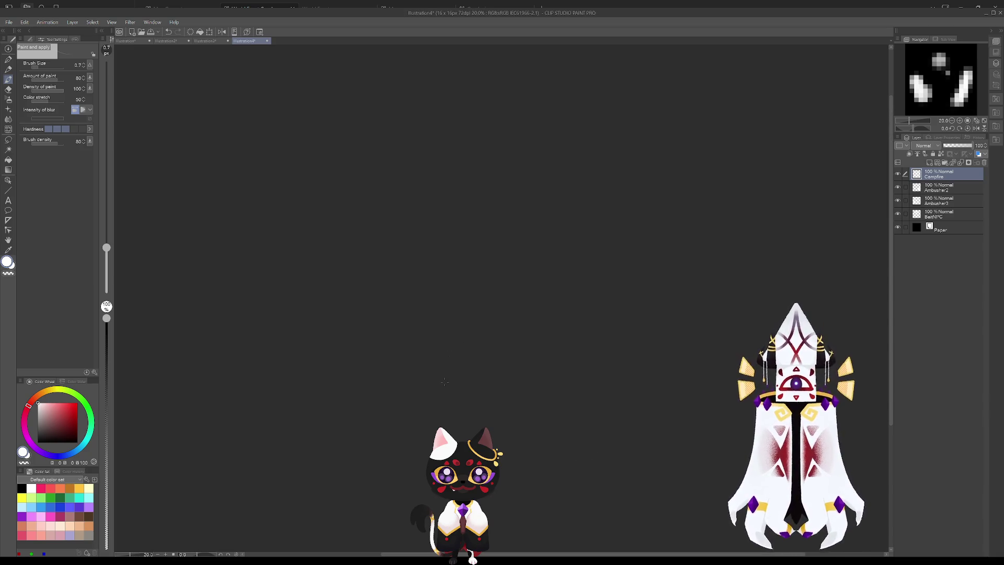
scroll(499, 339, "up", 15)
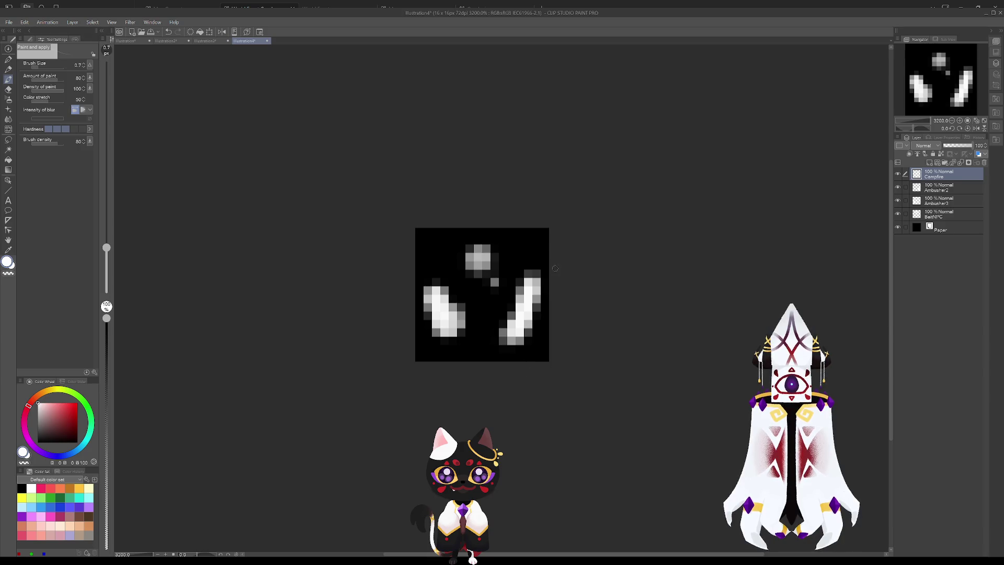
left_click(943, 212)
left_click(948, 201)
left_click(951, 189)
left_click(949, 174)
left_click(943, 215)
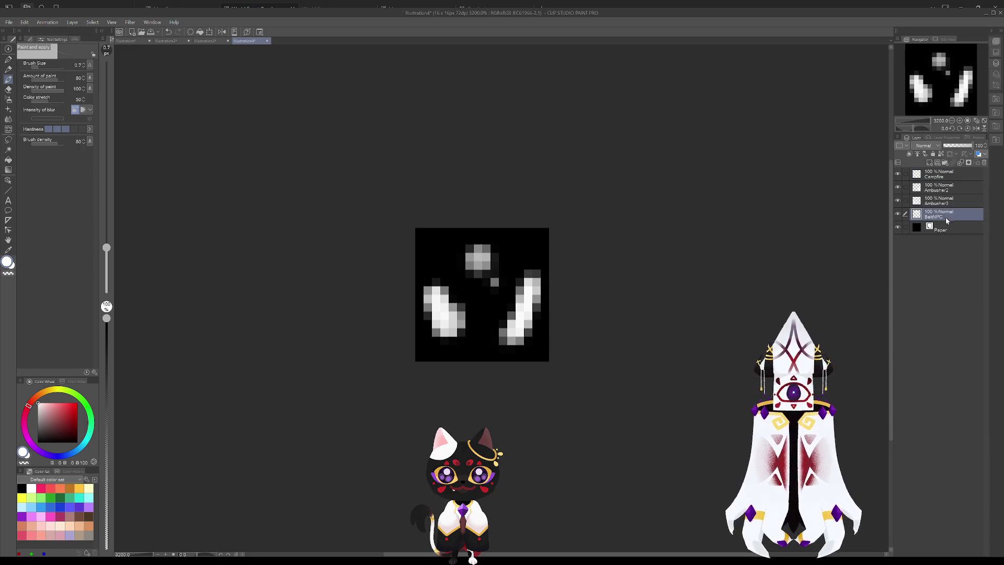
left_click(942, 229)
left_click(943, 215)
left_click(947, 202)
left_click(949, 174)
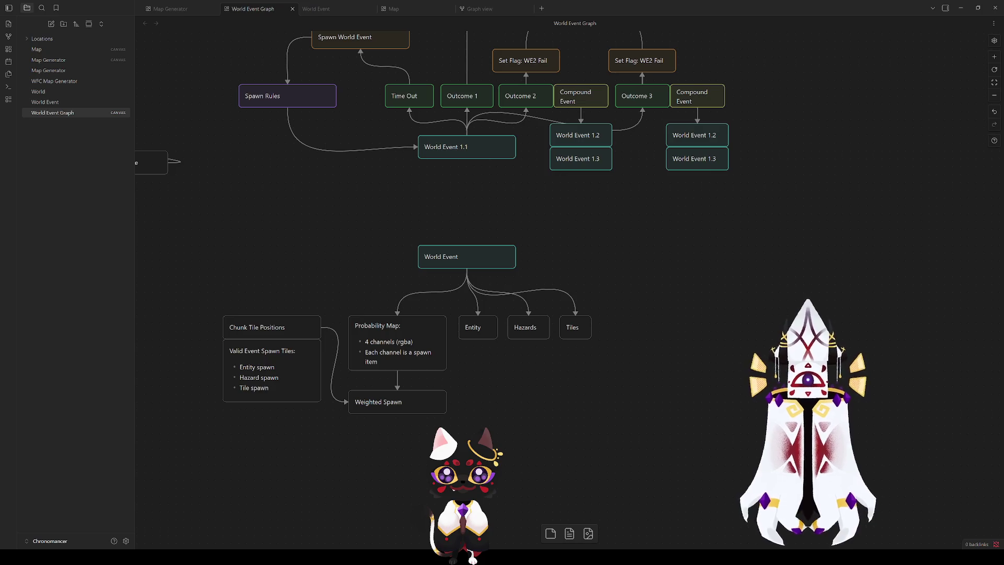
- Replace the Probability Map card's rgba-channel bullets with the text Greyscale
left_click(600, 380)
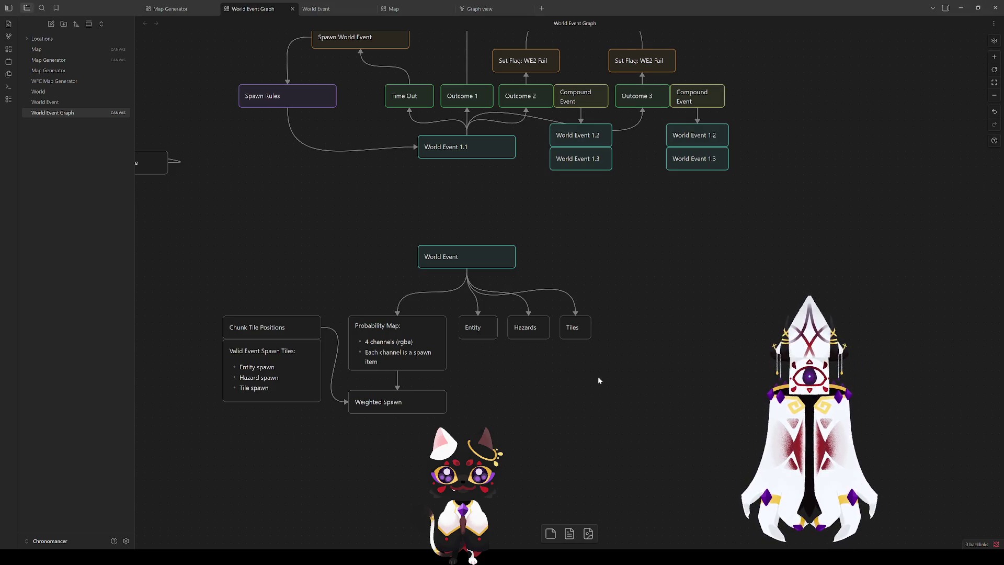
left_click(391, 343)
left_click(408, 340)
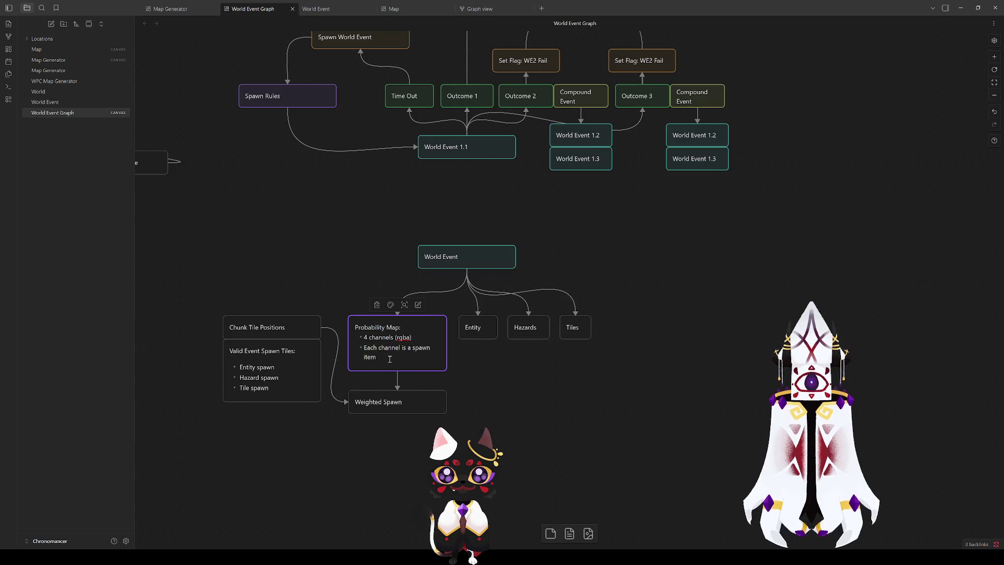
left_click_drag(390, 360, 357, 337)
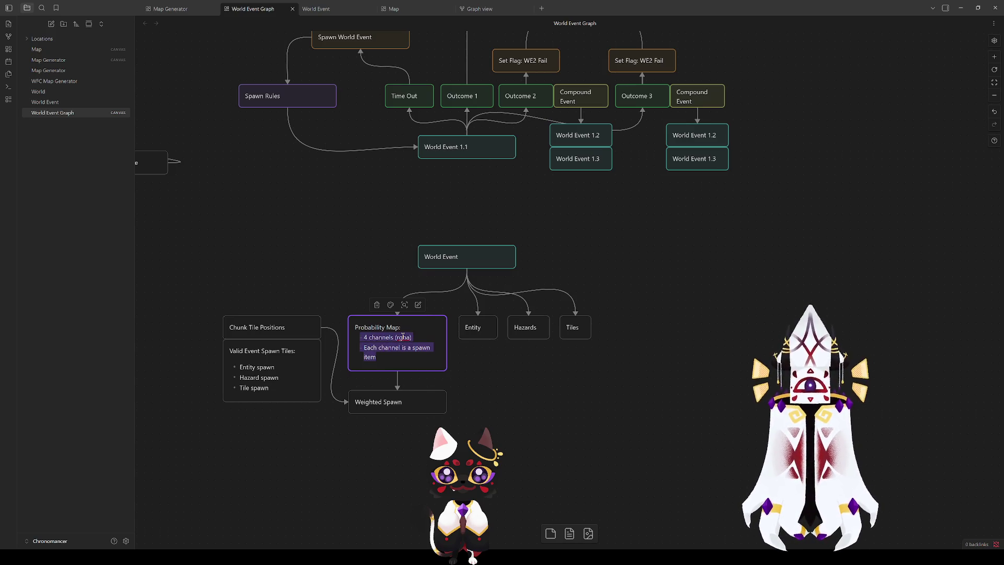
key("BackSpace")
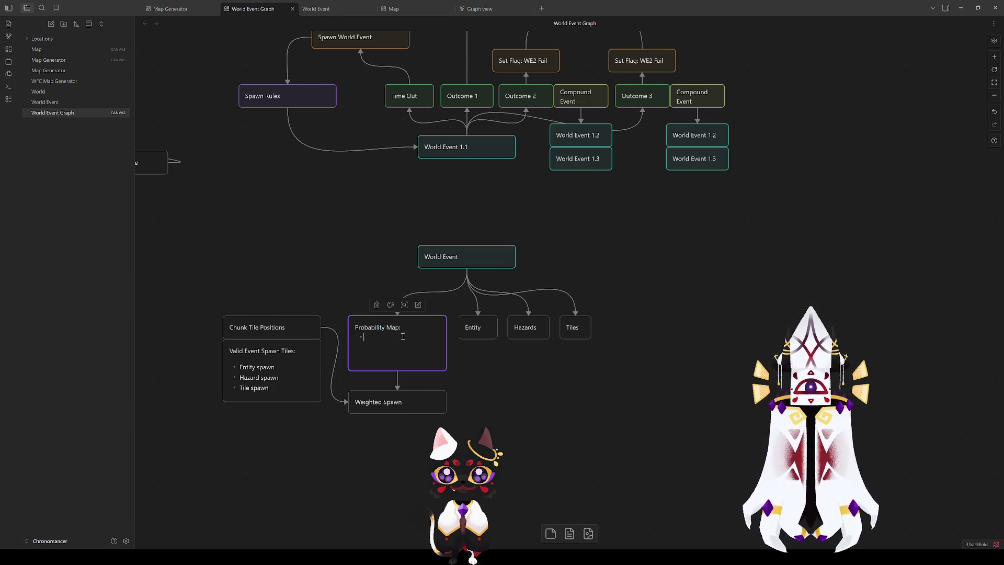
type("Greyscale")
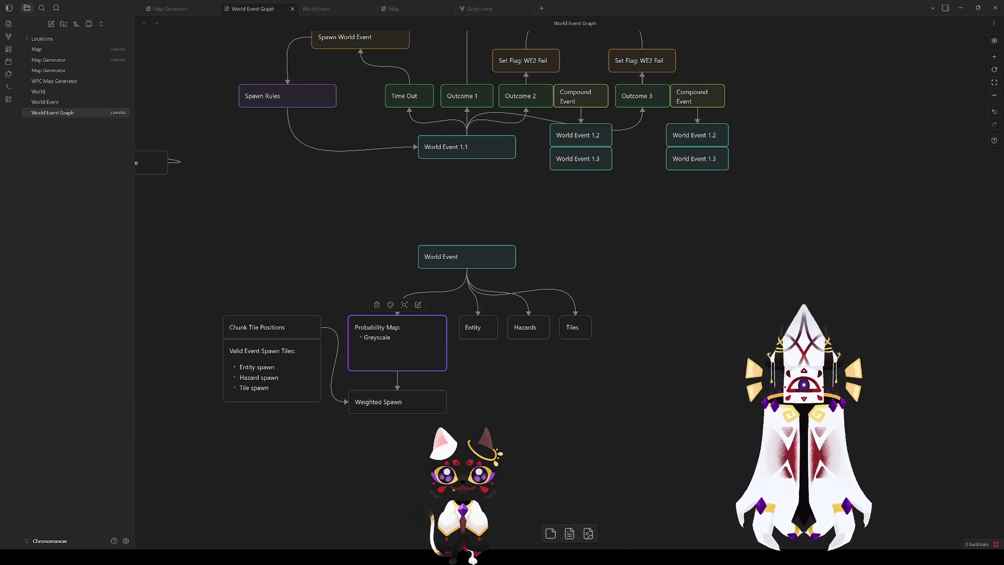
- Extend the bullet to read Greyscale "spritesheet" in multiples of the chunk dimensions
key("alt+Tab")
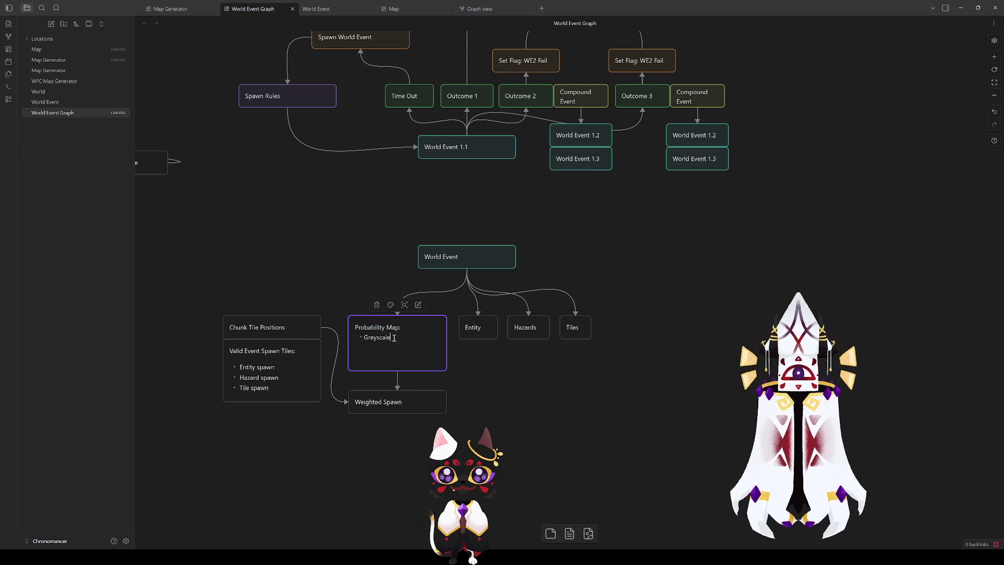
type("\"spritesheet")
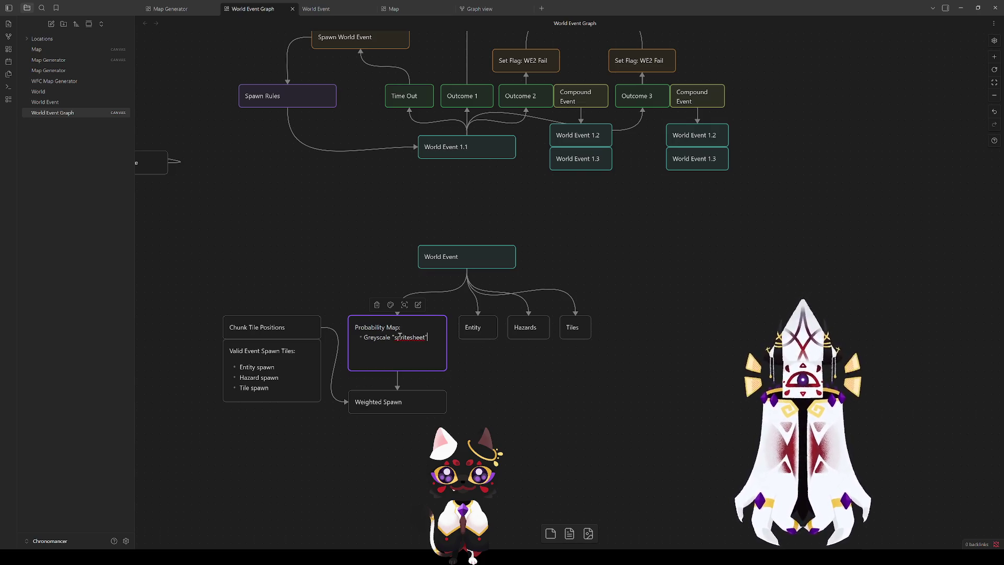
type("\" in")
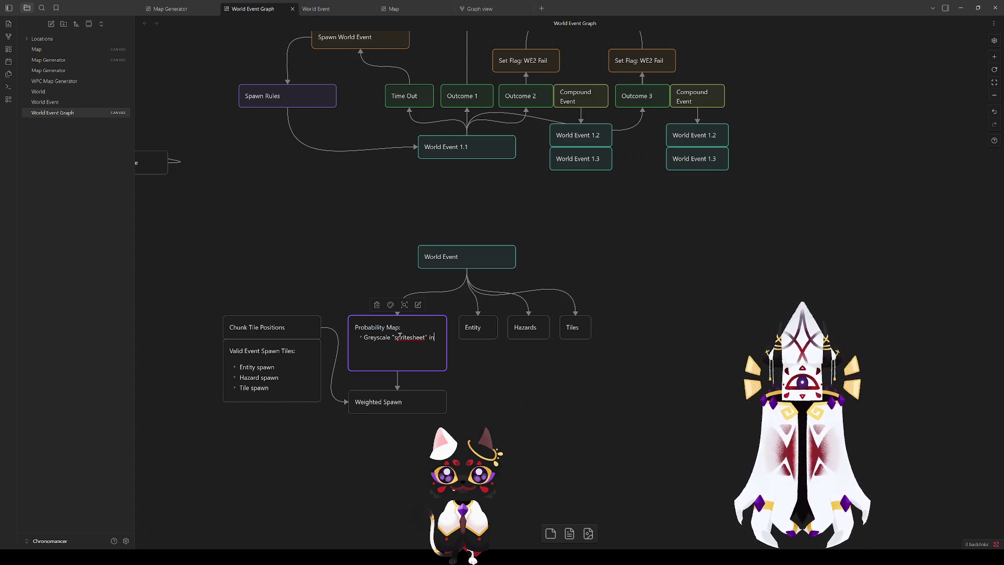
type(" multiples of the")
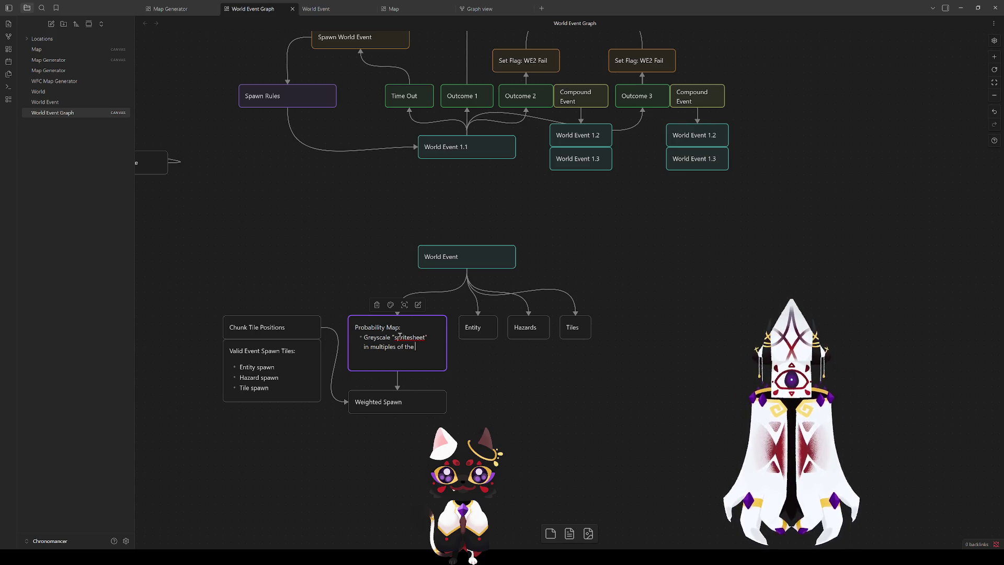
type("chun")
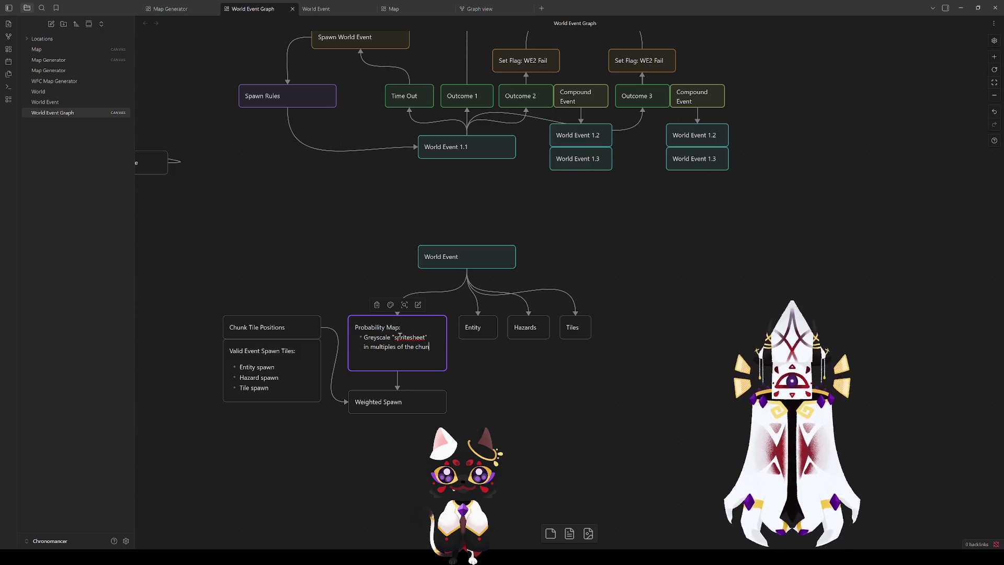
type("k dimensions")
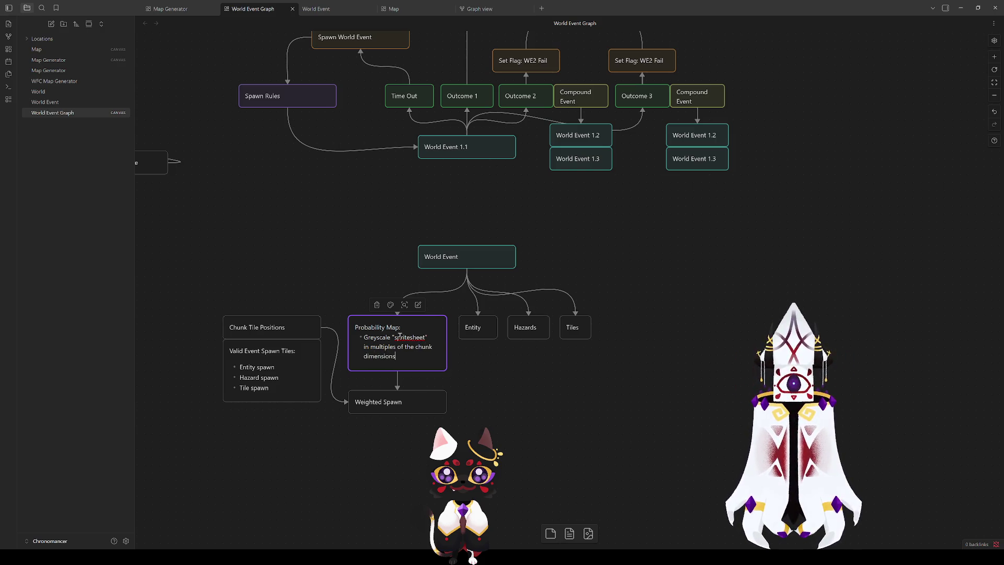
left_click(457, 365)
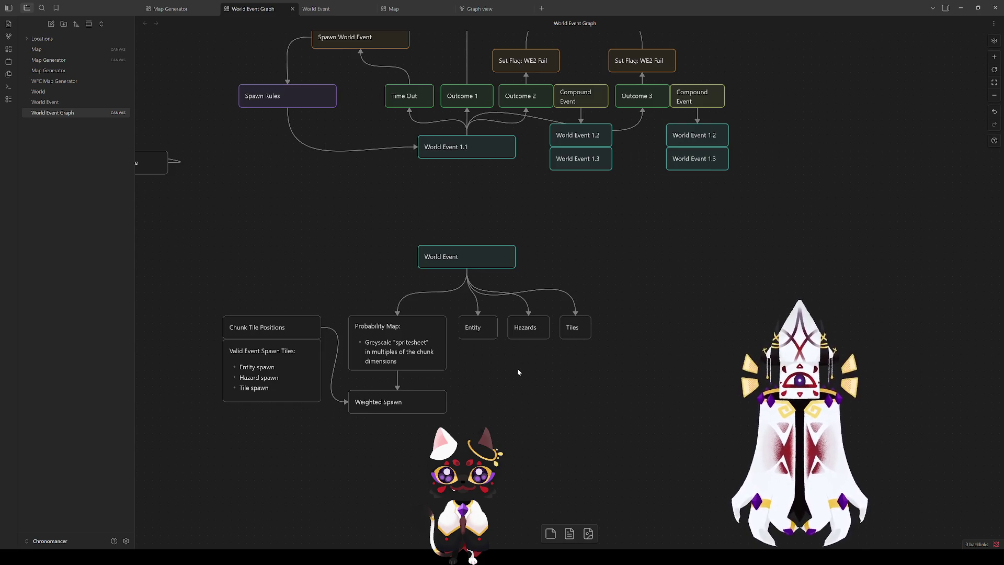
- Move the World Event node and add a new Probability Map card at its connection's end
left_click(572, 329)
mouse_move(476, 263)
left_mouse_down()
mouse_move(542, 254)
mouse_move(525, 255)
mouse_move(668, 312)
left_mouse_up()
left_click(689, 323)
type("Pro")
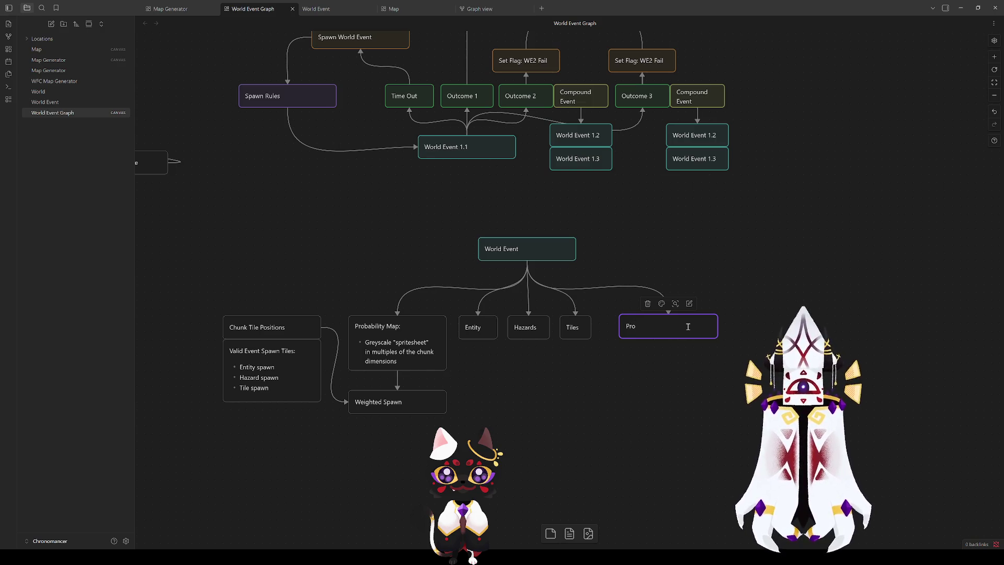
type("bability ")
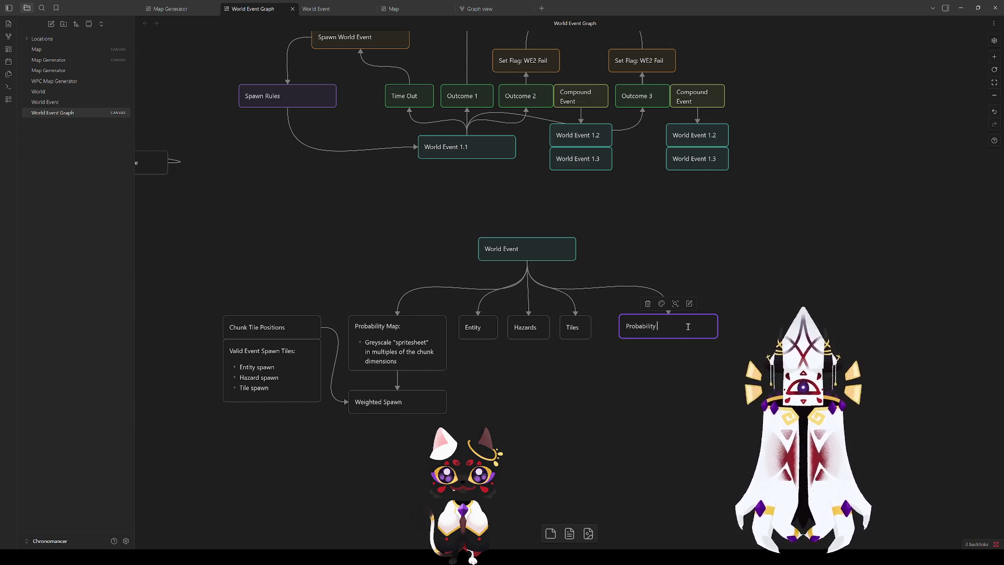
type("Map")
left_click(675, 342)
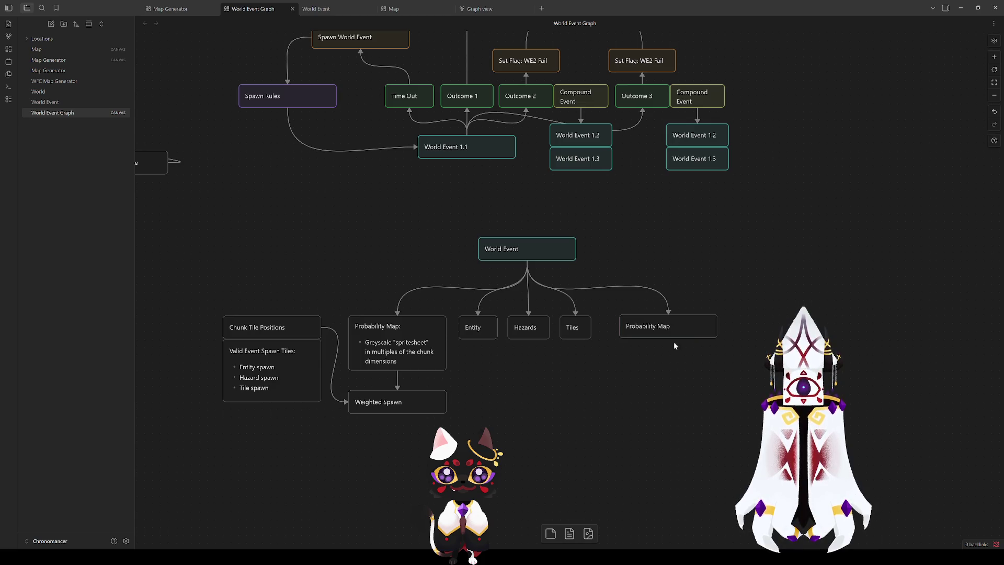
left_click_drag(661, 326, 642, 327)
- Retitle the left card Spawn Probability Map and delete its greyscale spritesheet description
double_click(396, 328)
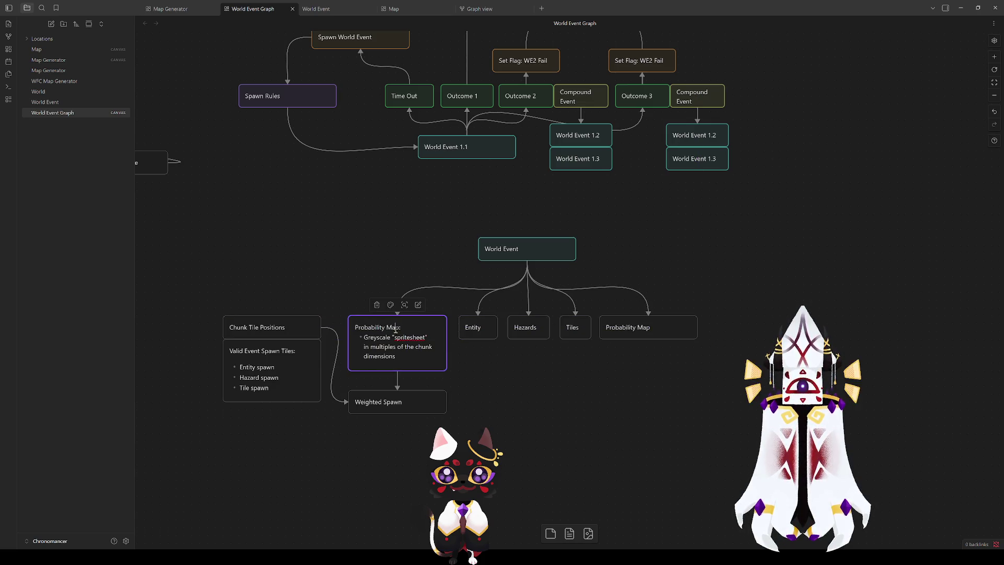
triple_click(396, 328)
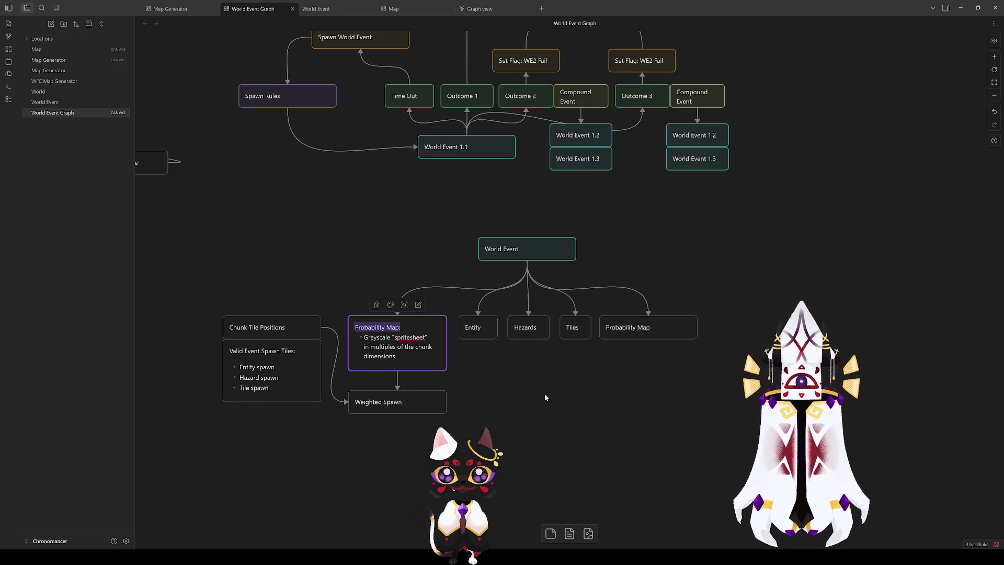
type("Spawn Prob")
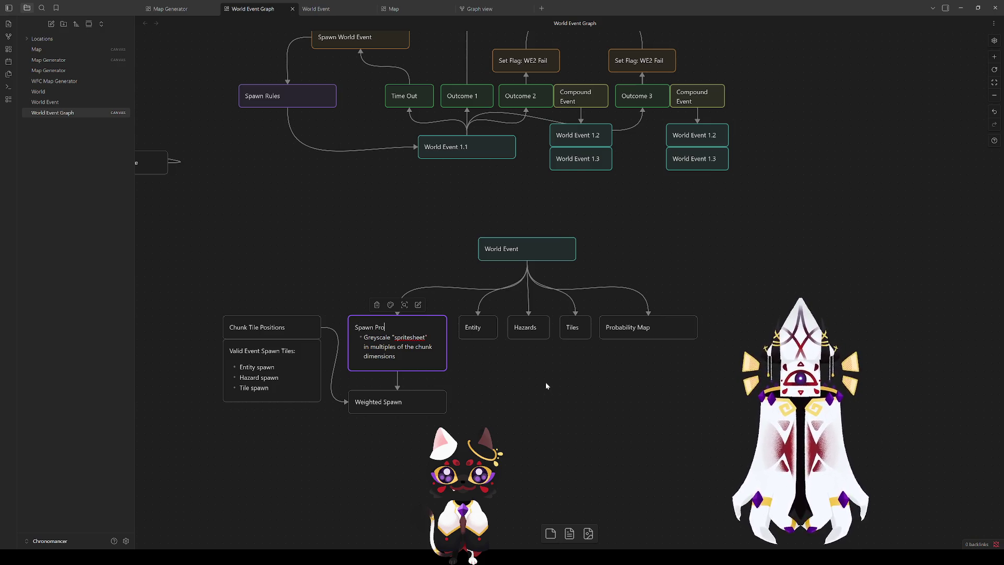
type("ability Map")
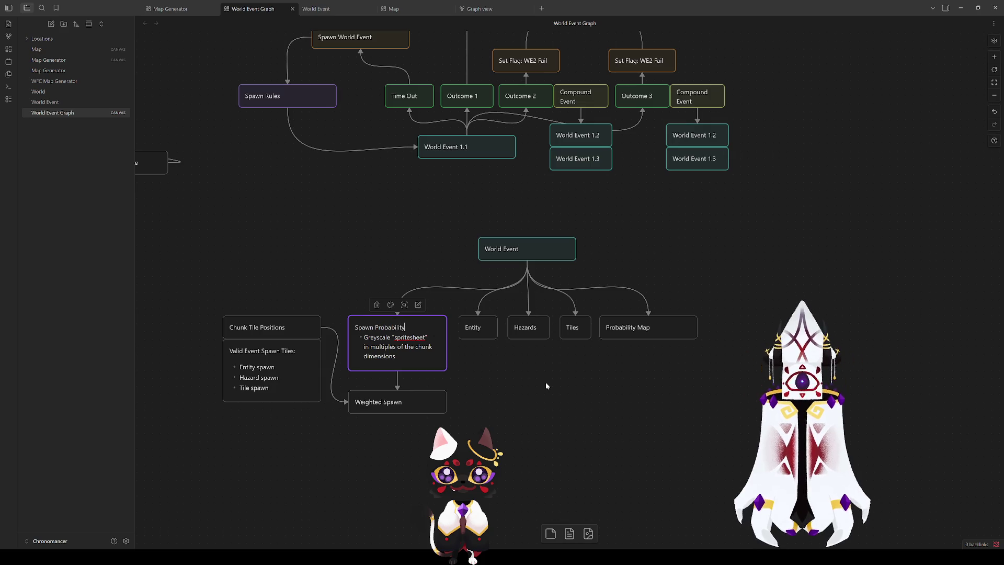
left_click_drag(396, 357, 341, 340)
key("BackSpace")
key("BackSpace")
key("BackSpace")
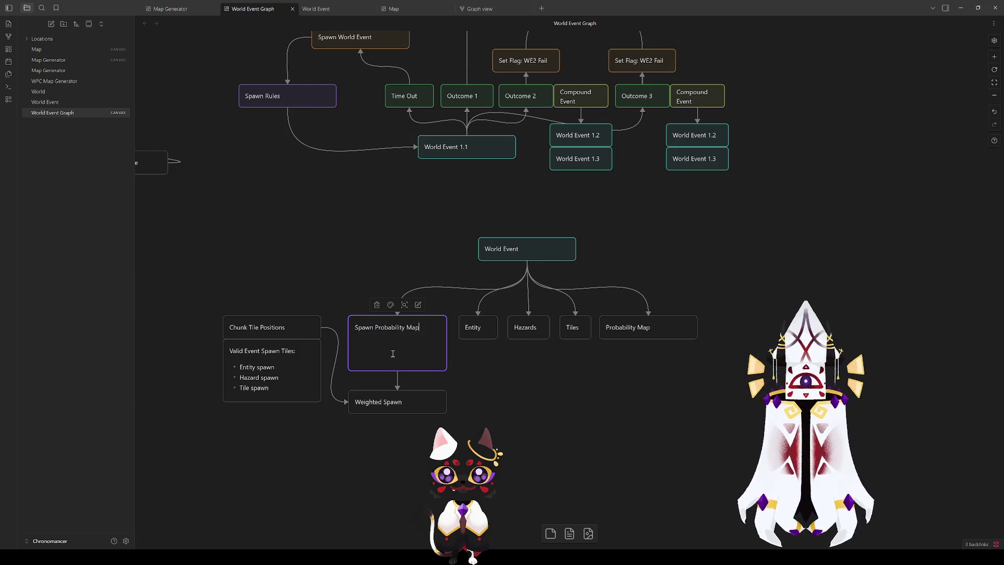
type("p")
left_click(510, 407)
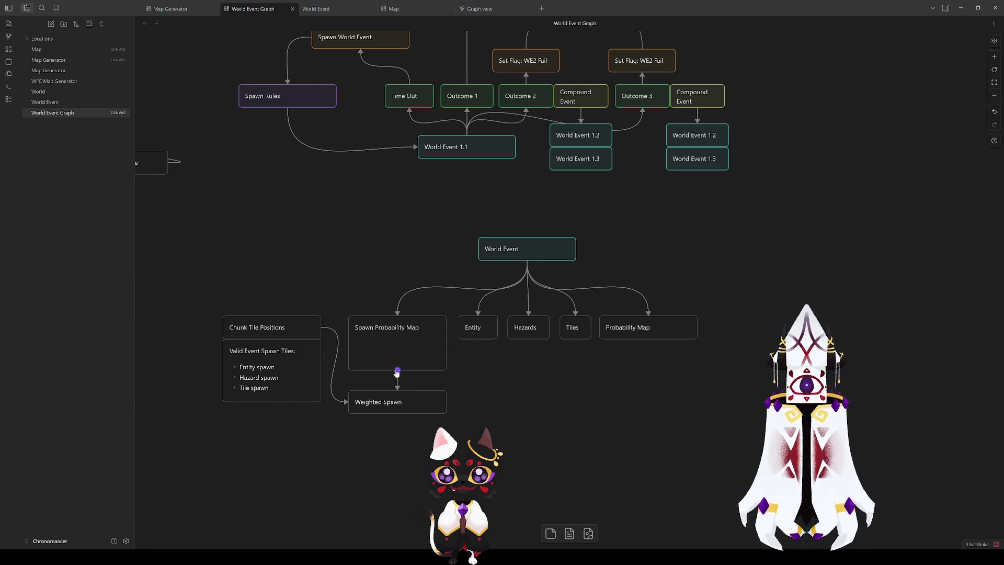
- Shrink the Spawn Probability Map card and add a new card reading Probability Map: Greyscale "spritesheet"
left_click_drag(412, 371, 411, 339)
left_click(456, 376)
right_click(342, 253)
left_click(351, 249)
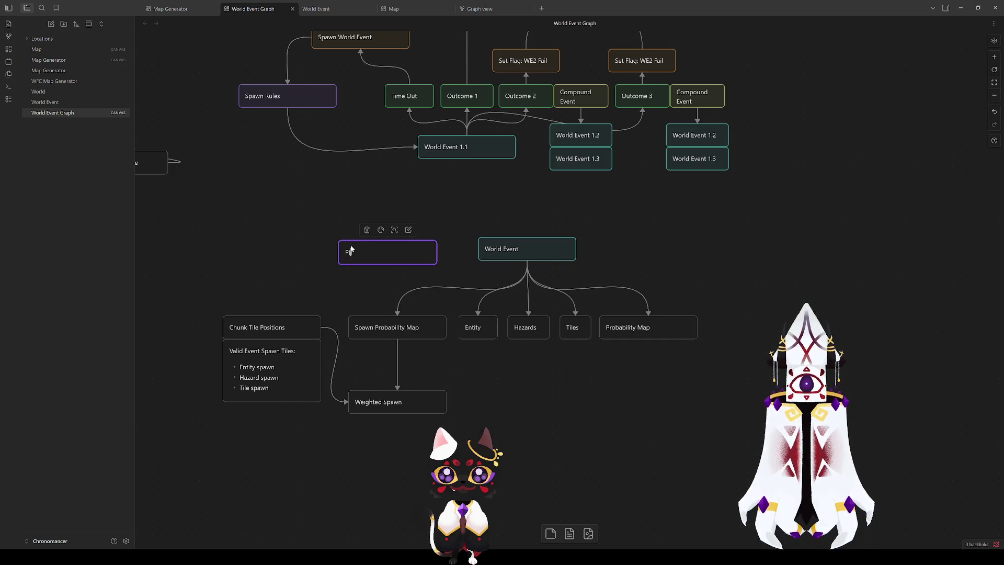
type("robability Map:")
key("Return")
type("- Greyscale \"spritesheet\"")
- Make it one plain line ending 'in multiples of the chunk dimensions' and enlarge the note upward
left_click(356, 257)
key("BackSpace")
key("End")
type("in multiples of the chunk dimensions")
mouse_move(381, 282)
left_mouse_down()
mouse_move(381, 291)
mouse_move(392, 244)
mouse_move(343, 253)
mouse_move(343, 277)
left_mouse_up()
left_click(533, 381)
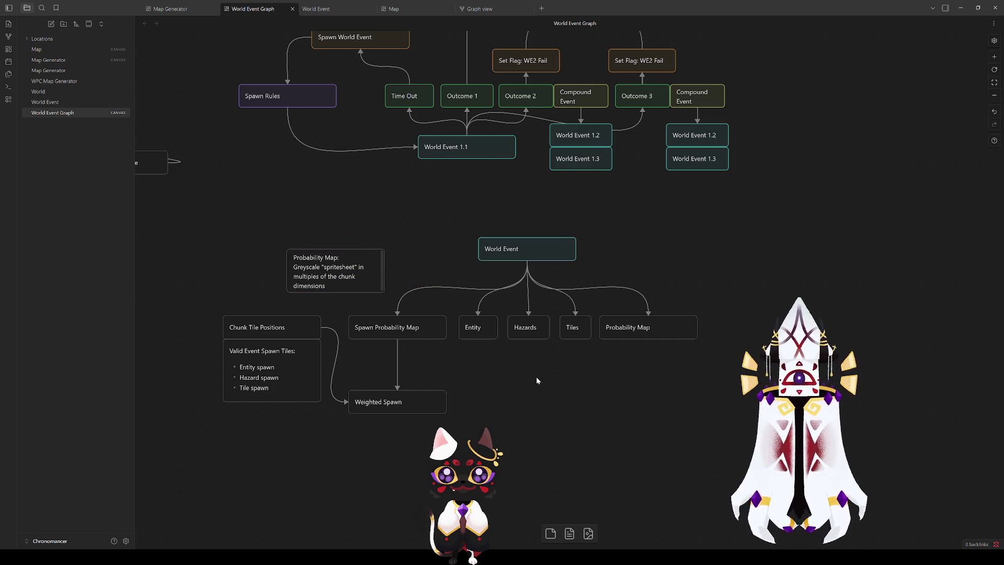
scroll(346, 276, "down", 2)
scroll(354, 287, "up", 2)
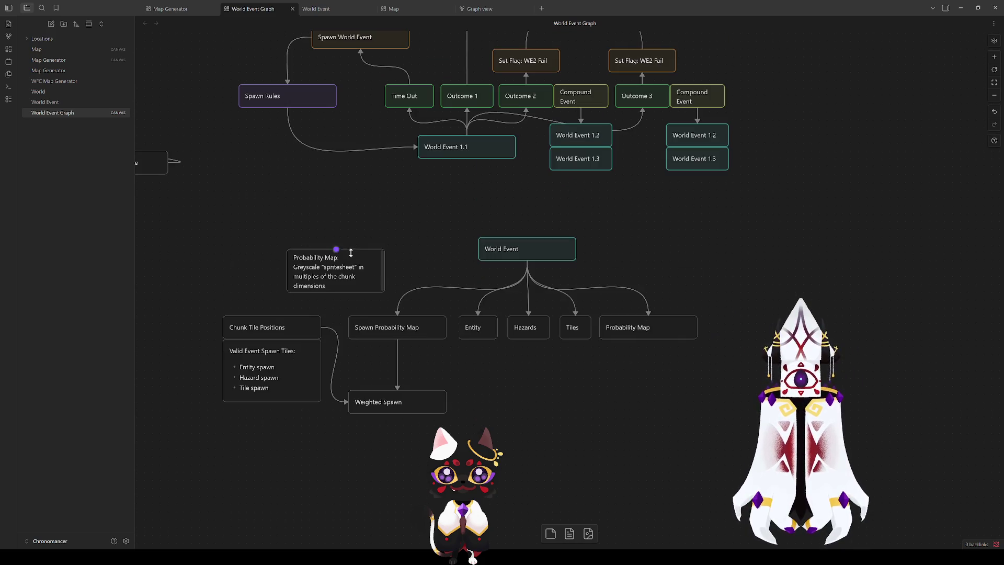
left_click(352, 297)
left_click(512, 387)
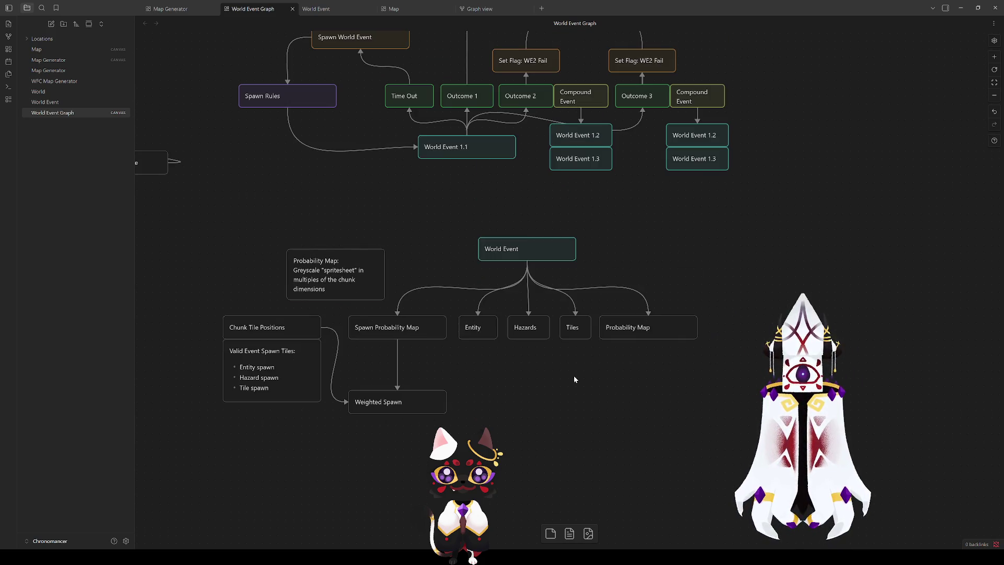
left_click(620, 329)
- Begin retitling the right Probability Map card by typing the prefix 'Tem' before its title
double_click(607, 328)
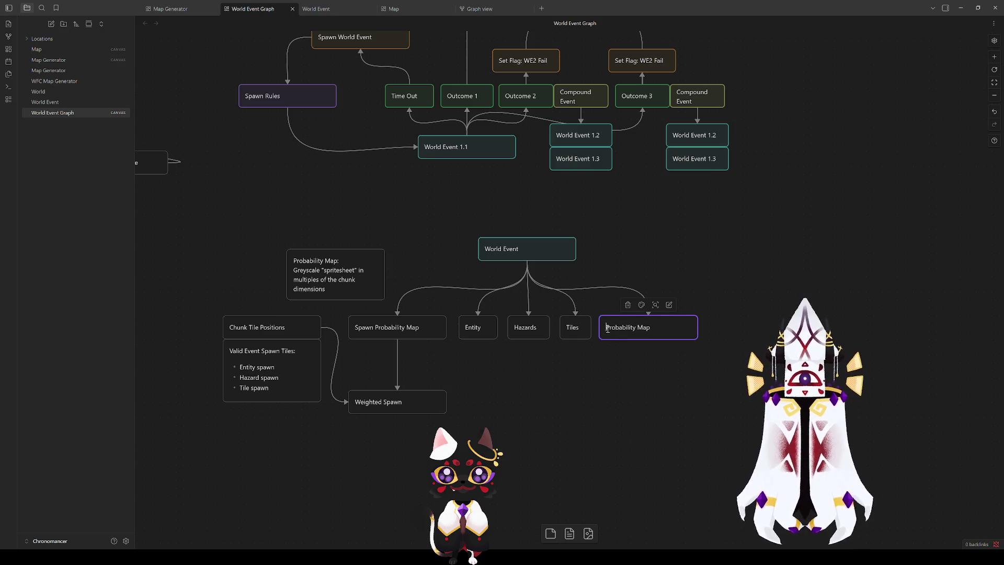
type("T")
key("BackSpace")
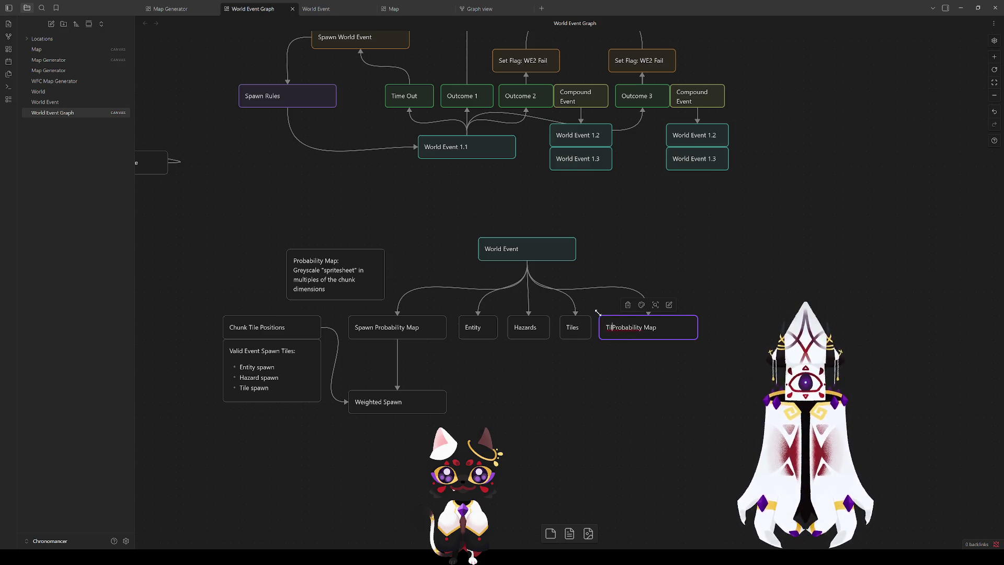
type("Tem")
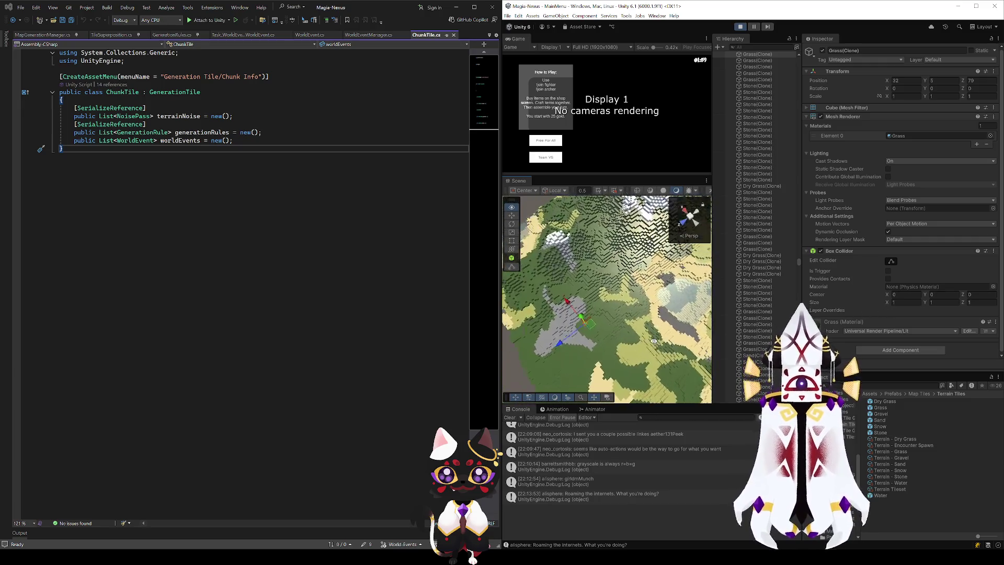
key("w")
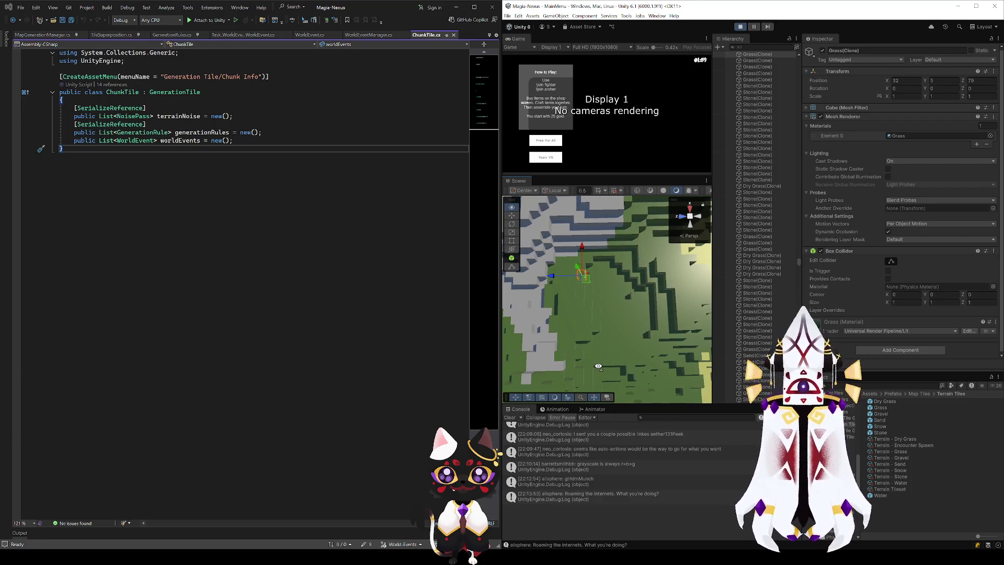
key("s")
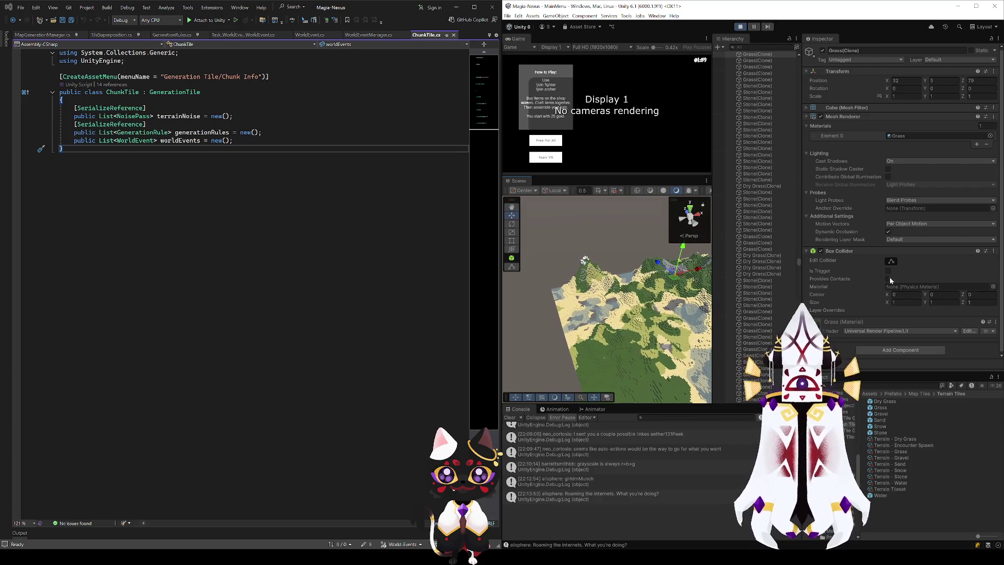
mouse_move(631, 306)
left_mouse_down()
mouse_move(606, 335)
mouse_move(706, 346)
mouse_move(704, 452)
mouse_move(707, 425)
left_mouse_up()
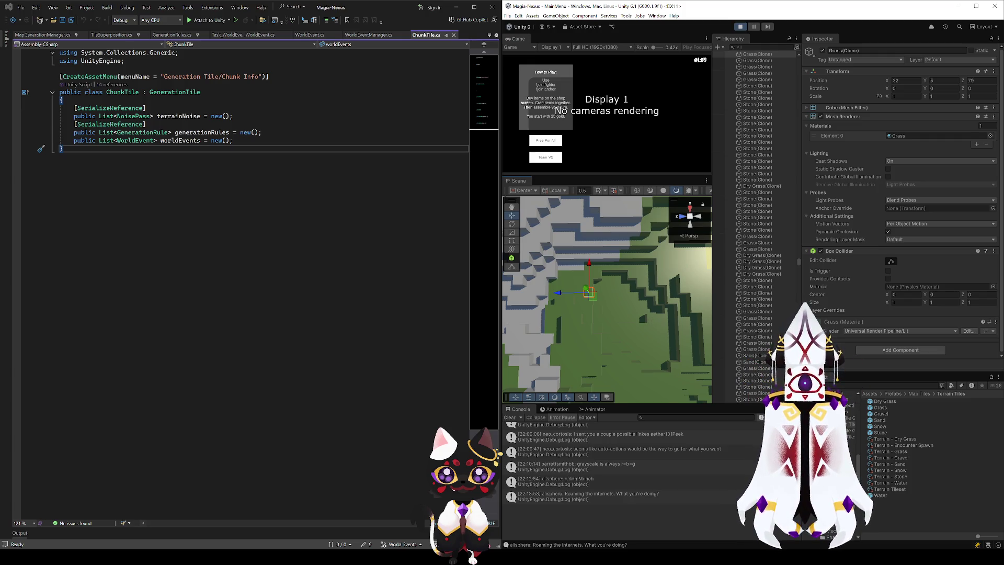
key("alt+Tab")
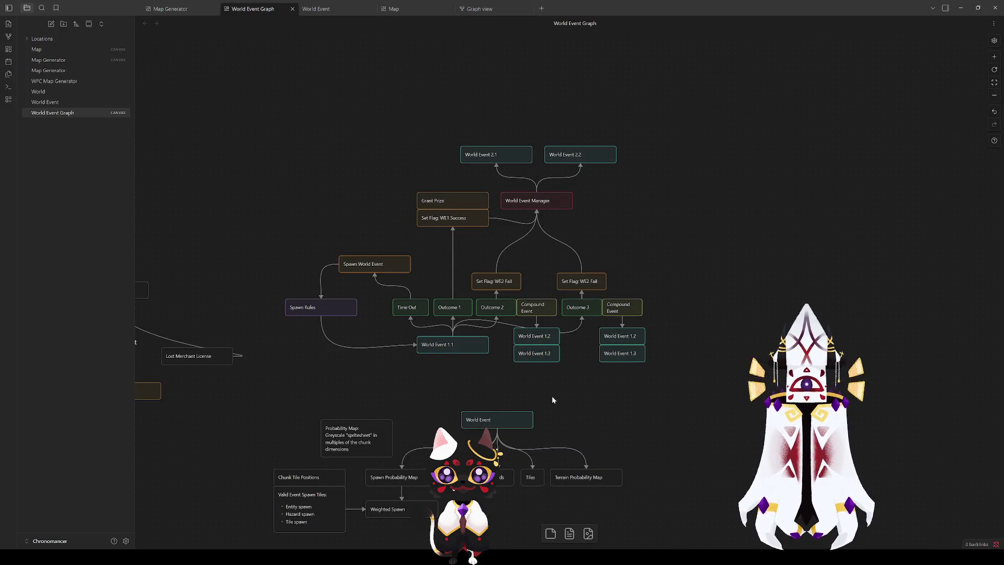
- Review the upper and lower World Event Graph node groups, then select the Spawn Probability Map card
left_click_drag(259, 115, 719, 392)
left_click(705, 385)
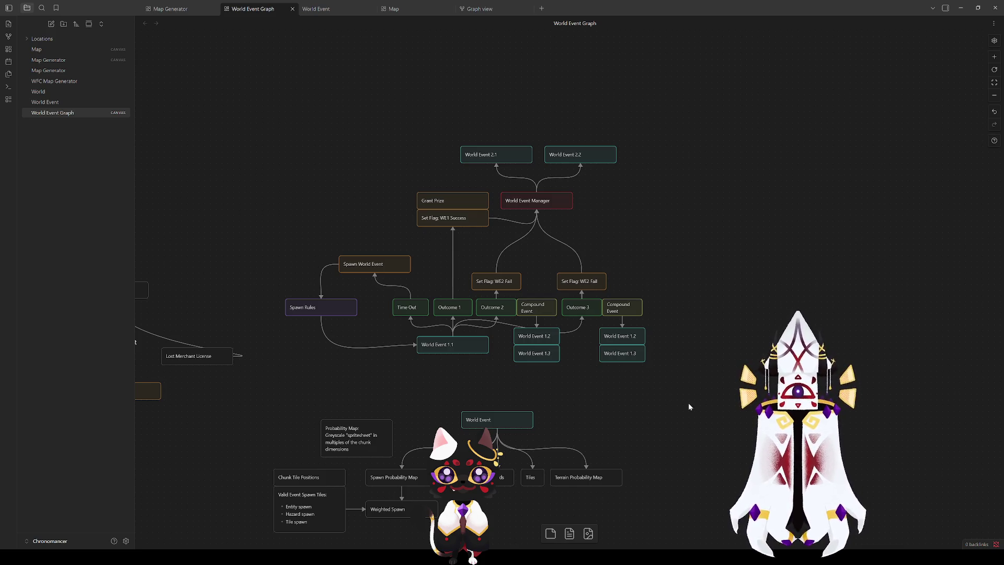
scroll(688, 403, "down", 3)
scroll(481, 403, "up", 3)
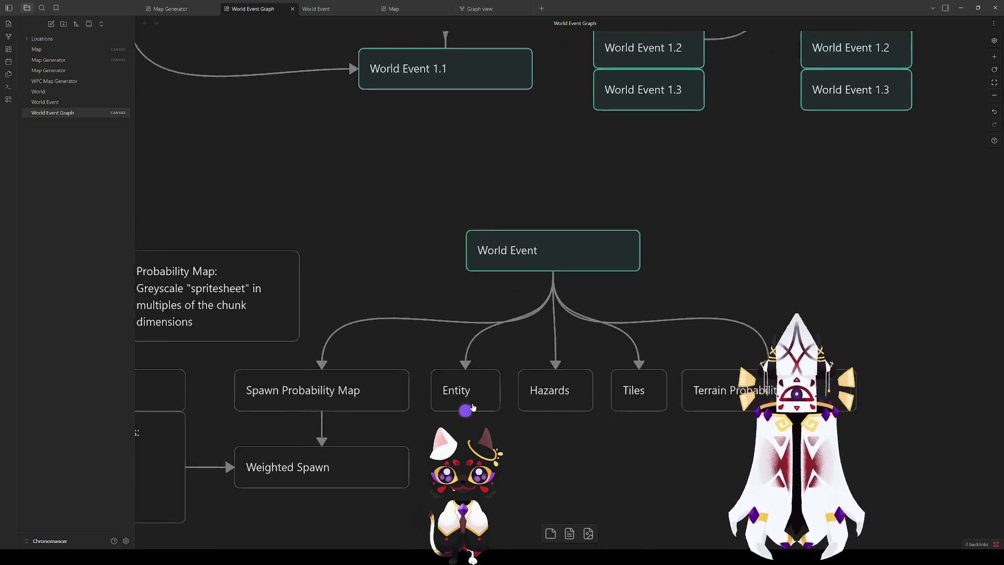
scroll(476, 407, "down", 1)
scroll(538, 414, "down", 2)
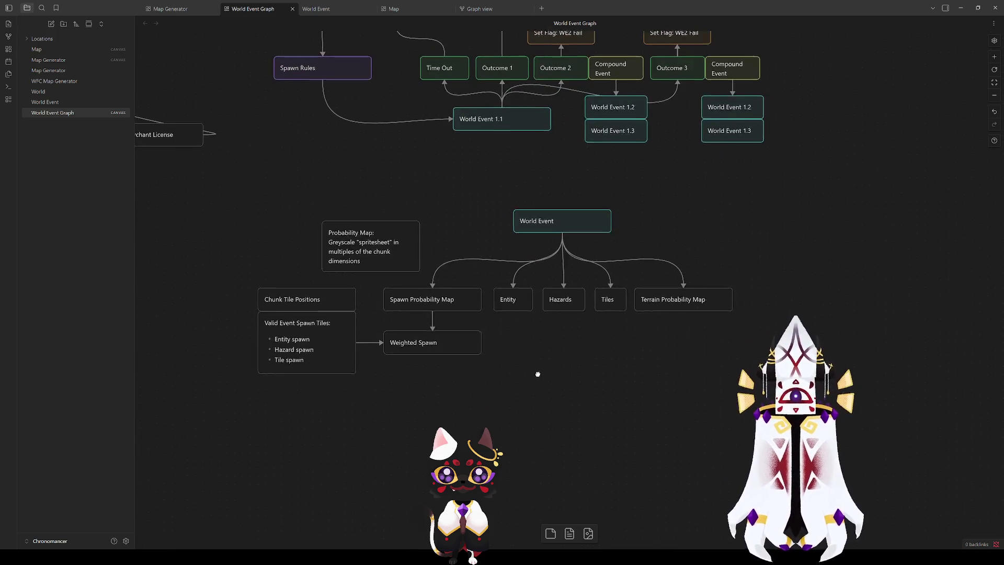
scroll(538, 375, "up", 1)
mouse_move(254, 218)
left_mouse_down()
mouse_move(717, 441)
mouse_move(830, 426)
left_mouse_up()
left_click(688, 364)
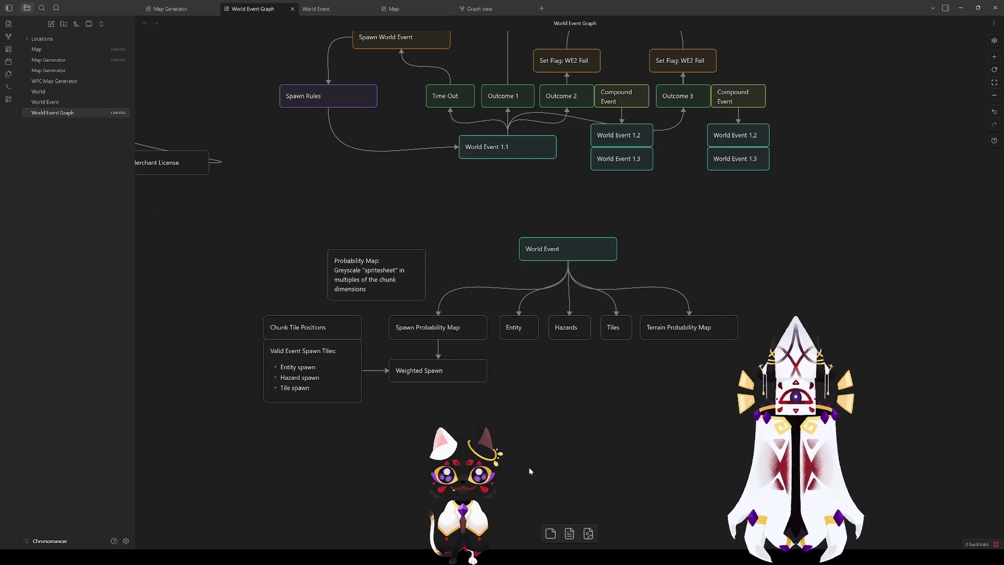
left_click(440, 330)
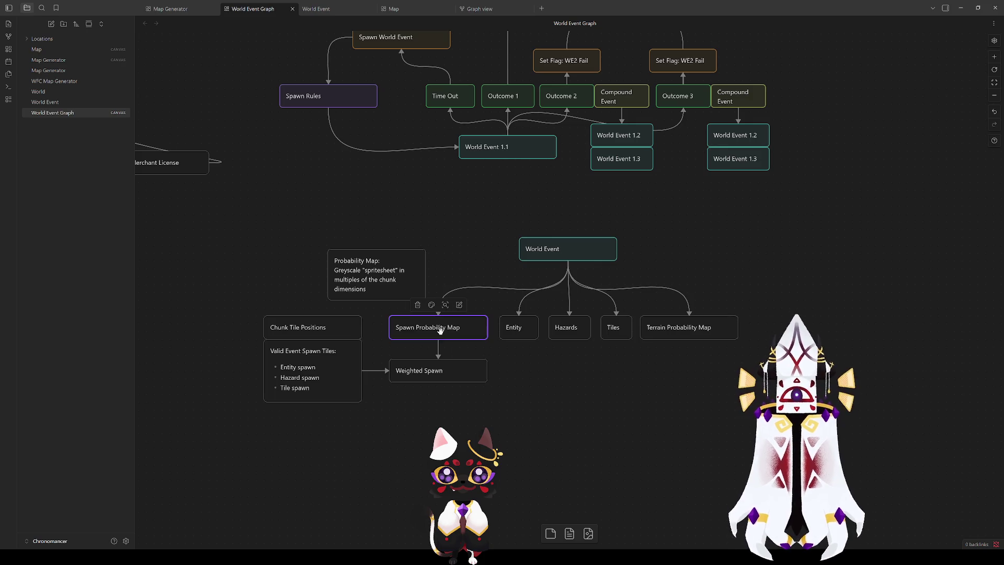
key("Escape")
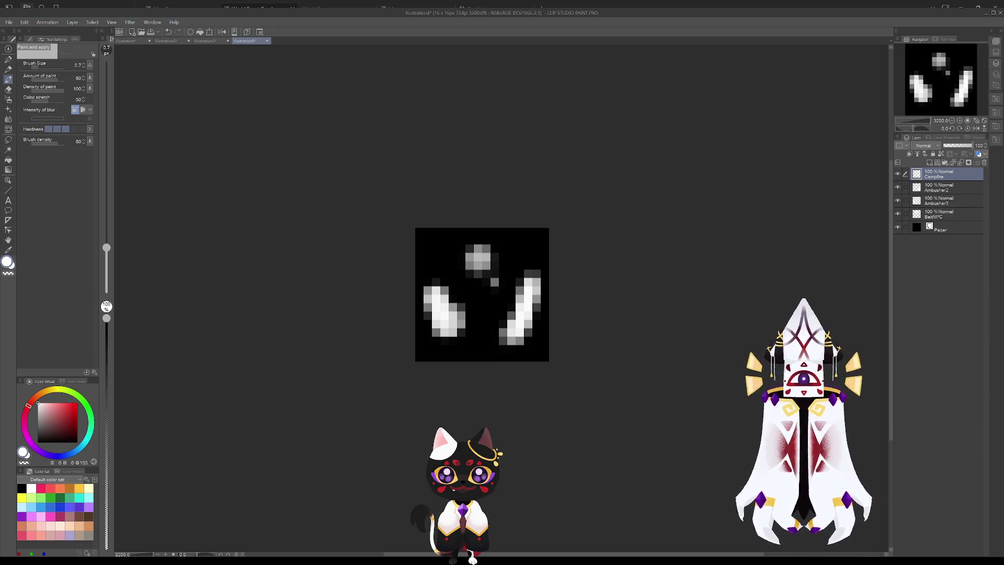
left_click(953, 214)
left_click(949, 202)
left_click(949, 188)
left_click(947, 178)
left_click(948, 216)
left_click(900, 201)
left_click(900, 202)
left_click(898, 187)
left_click(898, 188)
left_click(900, 188)
left_click(900, 189)
left_click(900, 188)
left_click(900, 188)
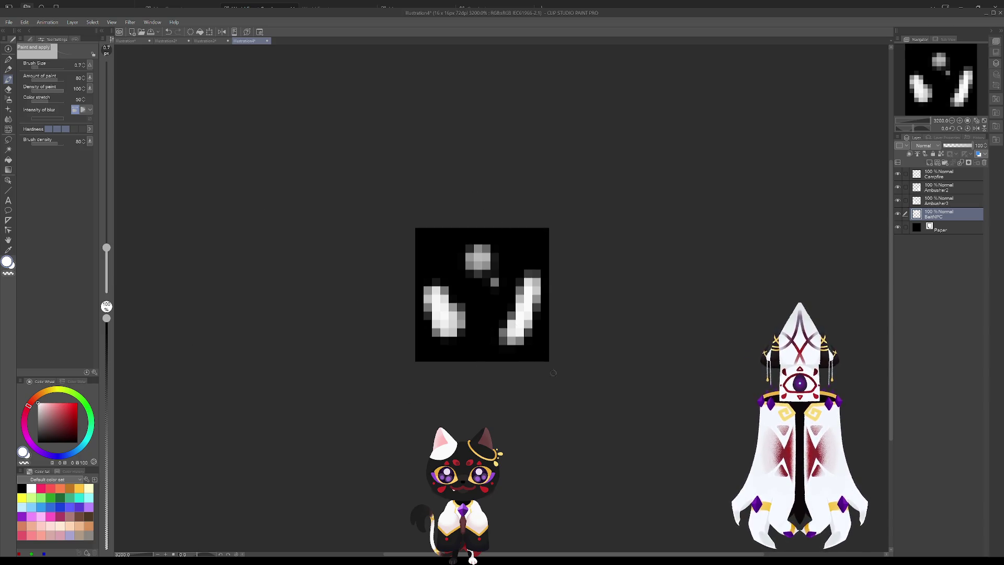
left_click(900, 216)
left_click(899, 215)
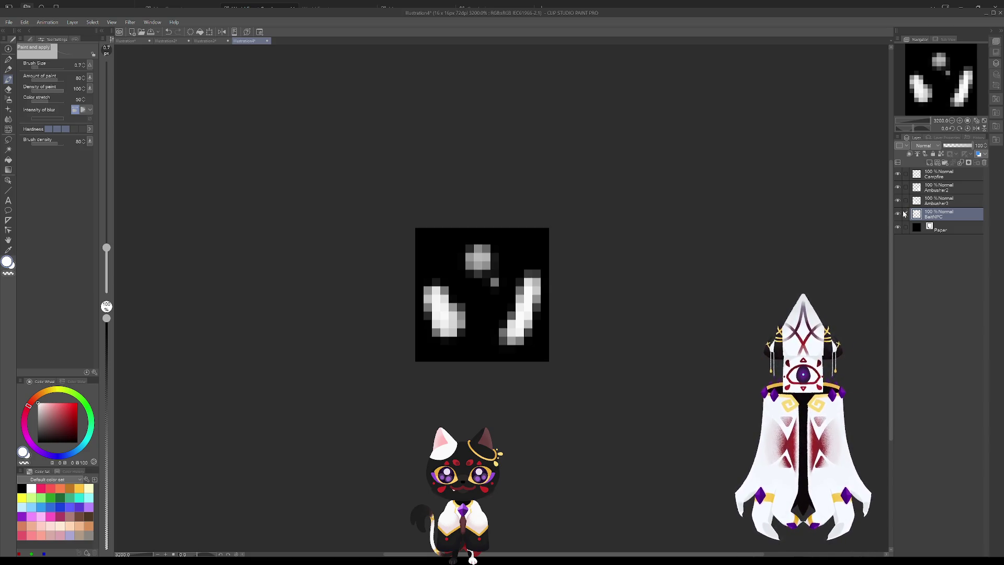
left_click(898, 215)
left_click(898, 215)
left_click(898, 202)
left_click(898, 202)
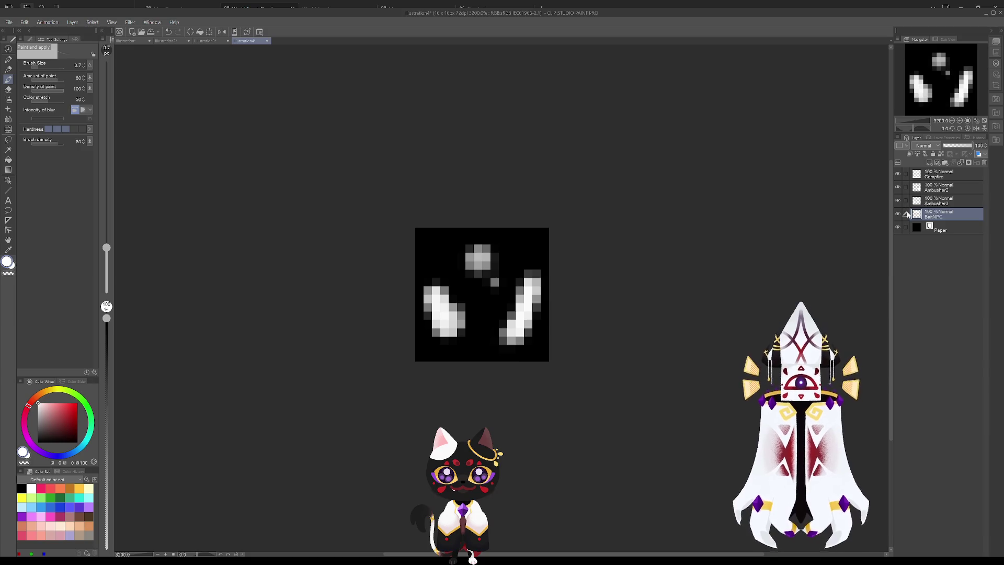
left_click(898, 214)
left_click(897, 215)
left_click(897, 215)
left_click(897, 215)
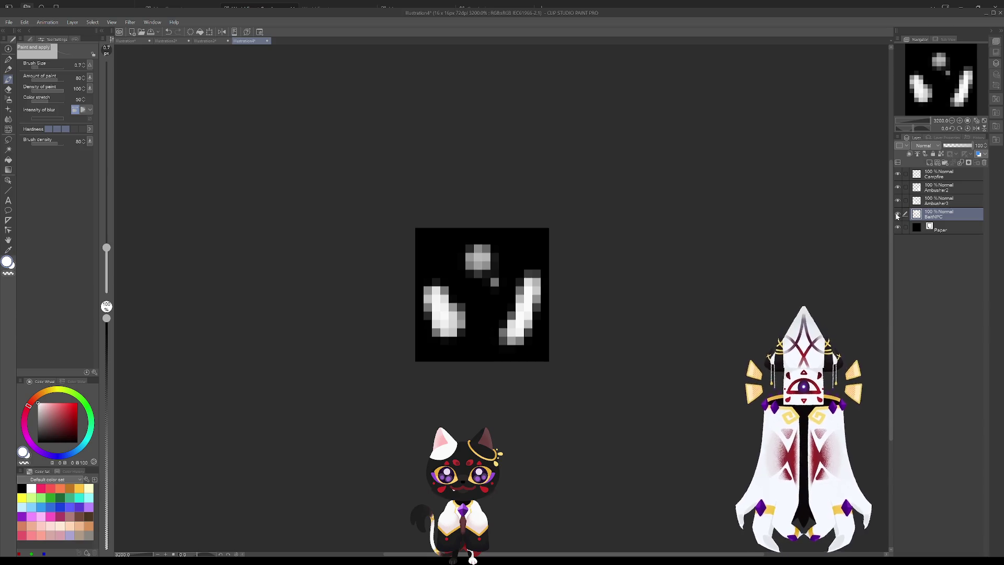
left_click(898, 200)
left_click(898, 201)
left_click(897, 201)
left_click(898, 200)
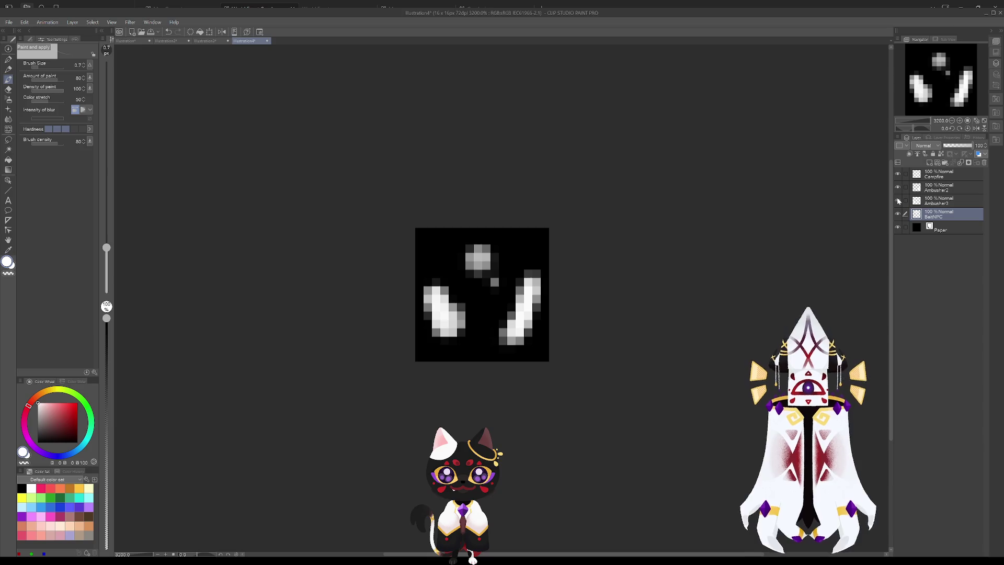
left_click(897, 188)
left_click(898, 188)
left_click(897, 188)
left_click(898, 189)
left_click(897, 176)
left_click(897, 176)
left_click(898, 175)
left_click(898, 176)
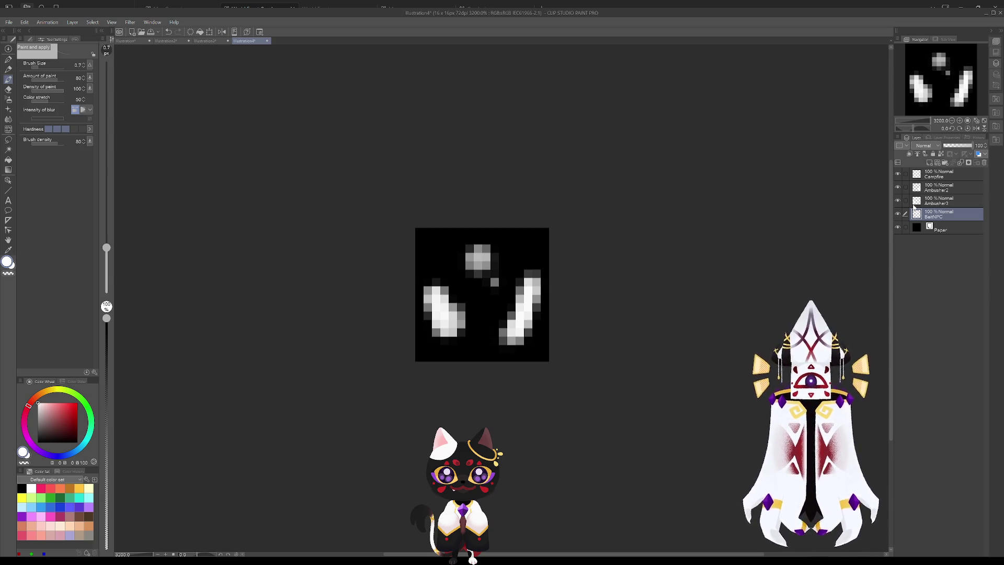
left_click(939, 175)
- Add soft grey pixels beneath the Campfire layer's top blob, undoing a stray vertical test stroke
mouse_move(495, 282)
left_mouse_down()
mouse_move(477, 283)
mouse_move(490, 286)
mouse_move(500, 267)
mouse_move(495, 282)
mouse_move(501, 266)
mouse_move(492, 285)
mouse_move(505, 267)
left_mouse_up()
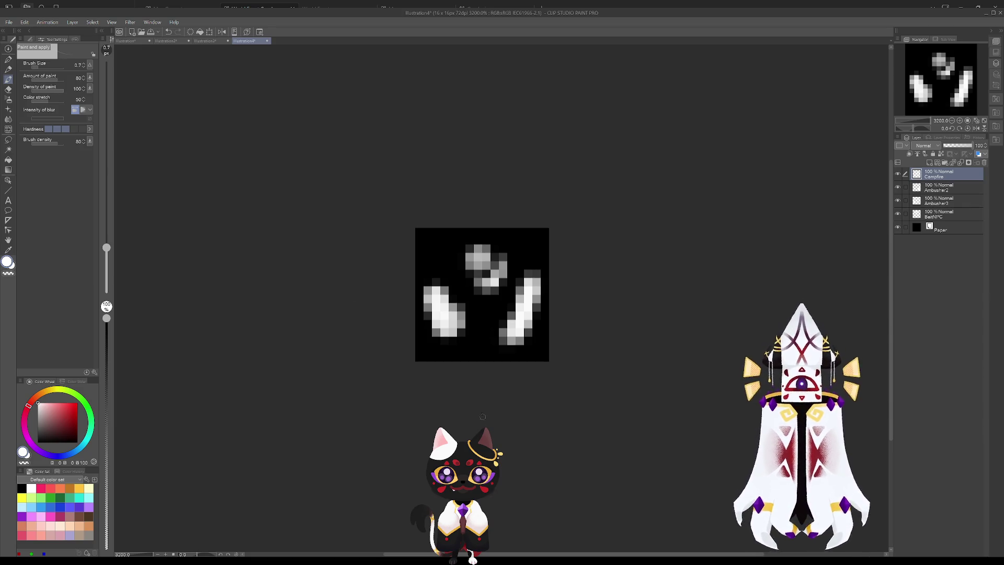
left_click_drag(480, 356, 485, 297)
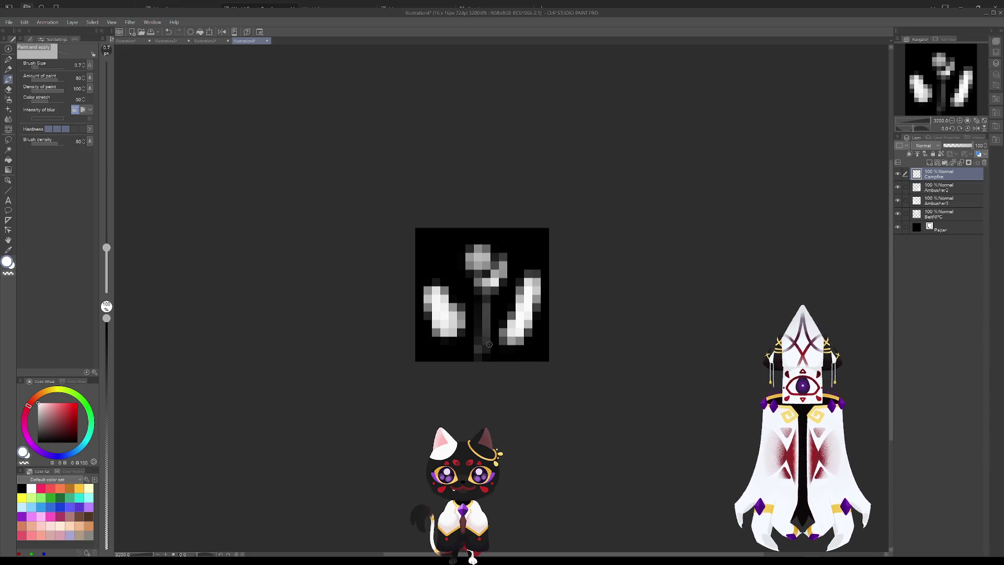
key("ctrl+z")
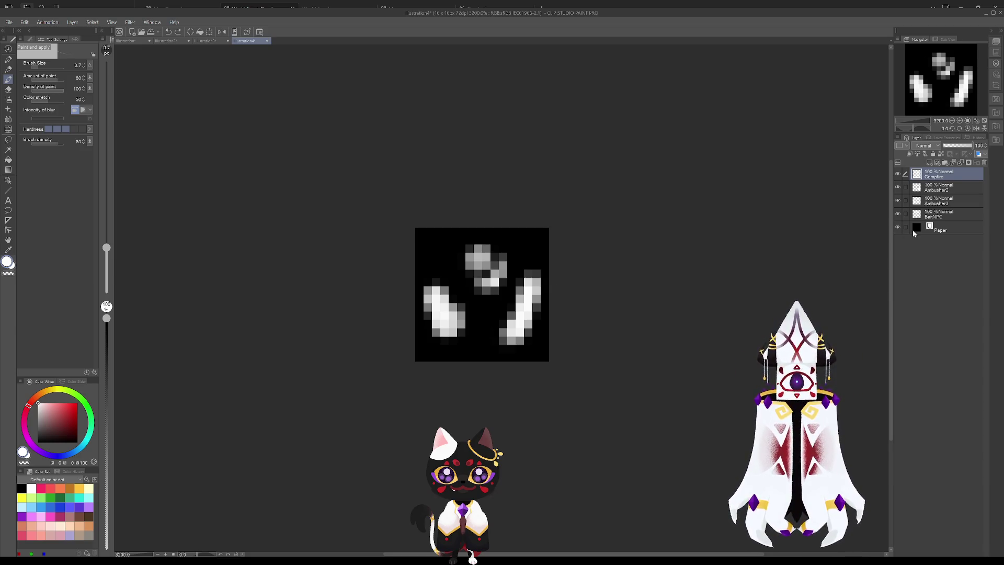
left_click(946, 206)
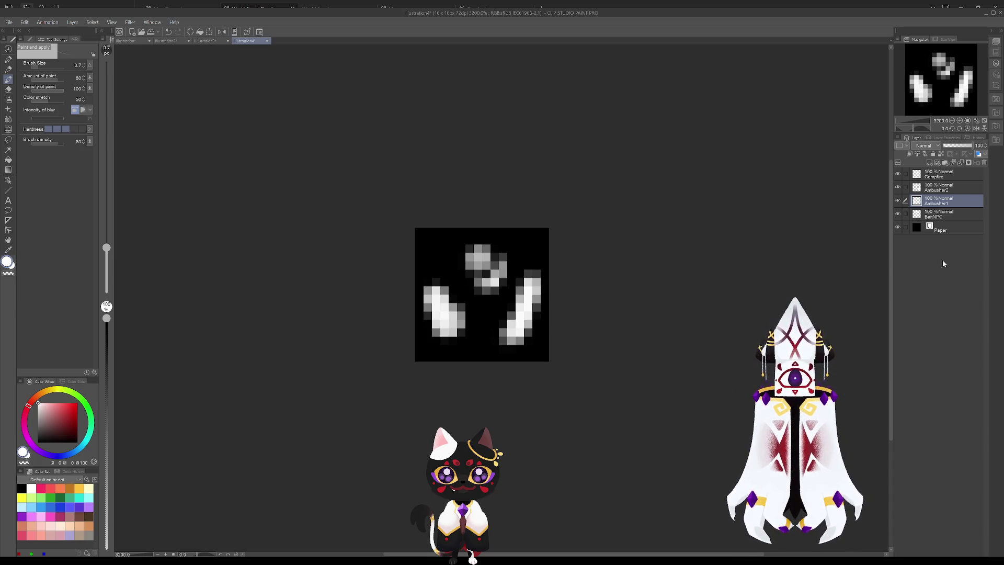
left_click(952, 224)
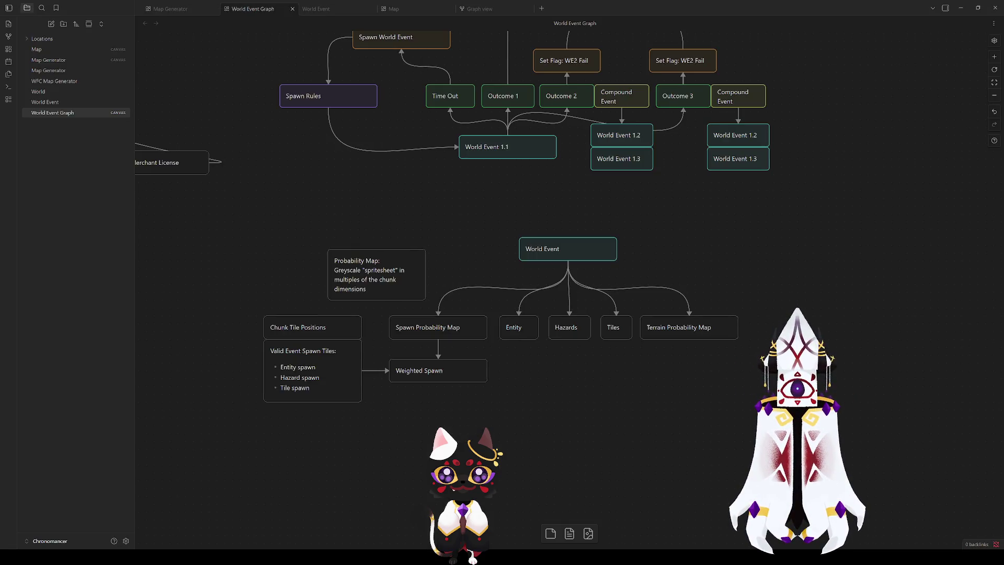
- Bring the World Event branch into view and select the Entity card for editing
left_click_drag(528, 362, 485, 367)
left_click(408, 328)
left_click(446, 408)
mouse_move(211, 324)
left_mouse_down()
mouse_move(340, 416)
mouse_move(453, 419)
left_mouse_up()
left_click(425, 430)
left_click(464, 332)
left_click(529, 331)
left_click(470, 334)
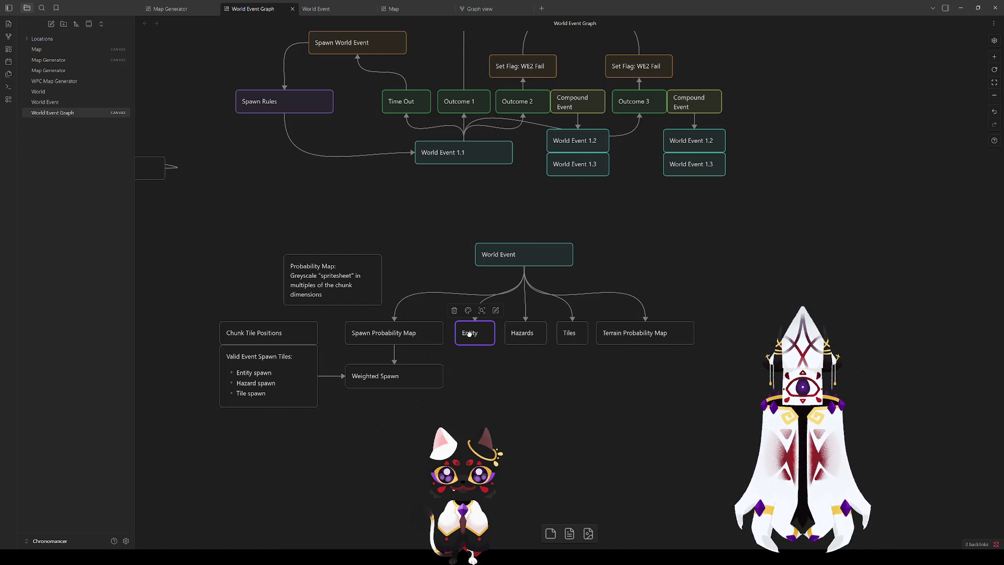
- Replace the Entity card's text with 'Encounter Spawns:' and bullet lines '- Entities' and 'Hazard'
left_click_drag(482, 330, 434, 333)
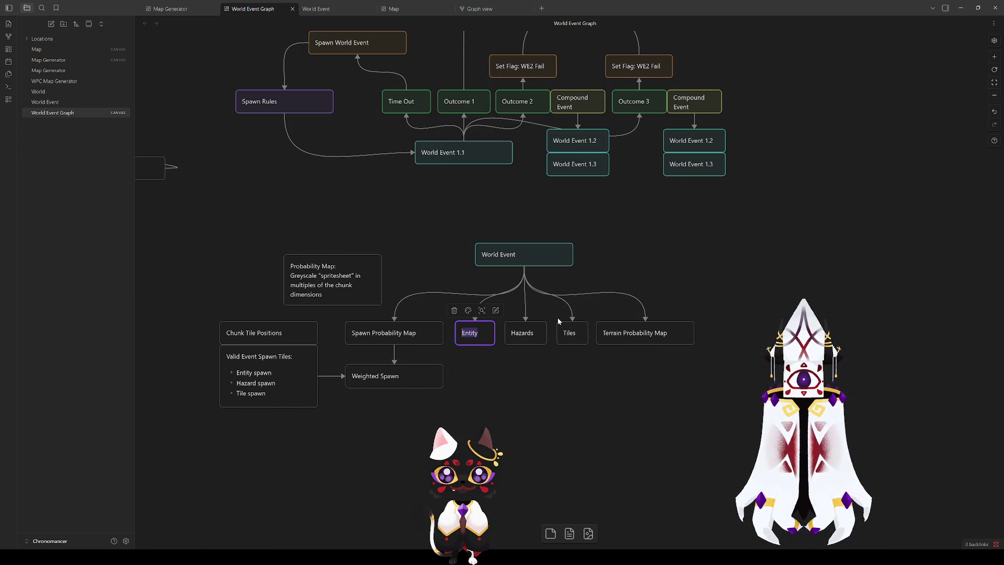
type("Encounter")
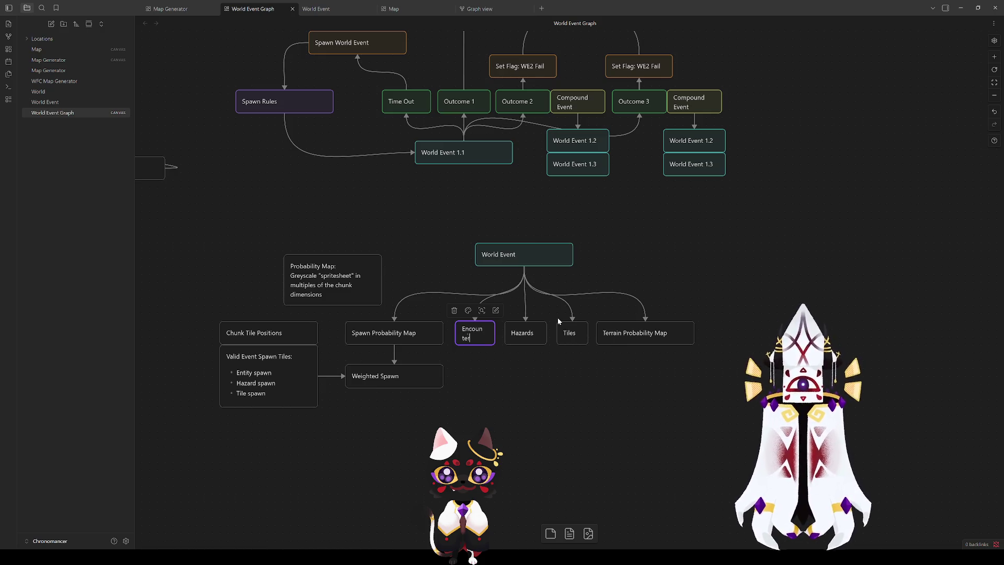
type(" Spawns")
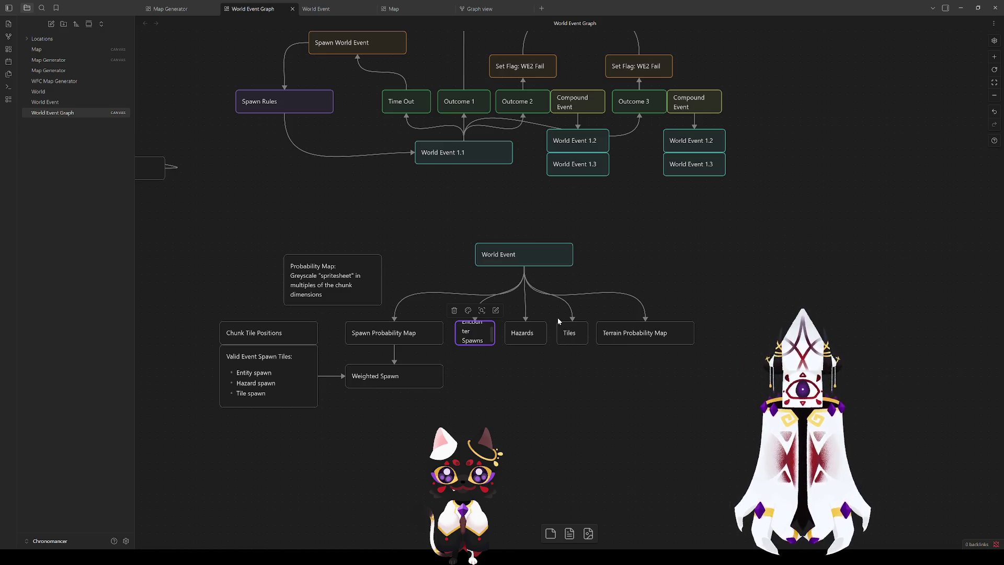
key("Return")
type(":")
key("Return")
type("- ")
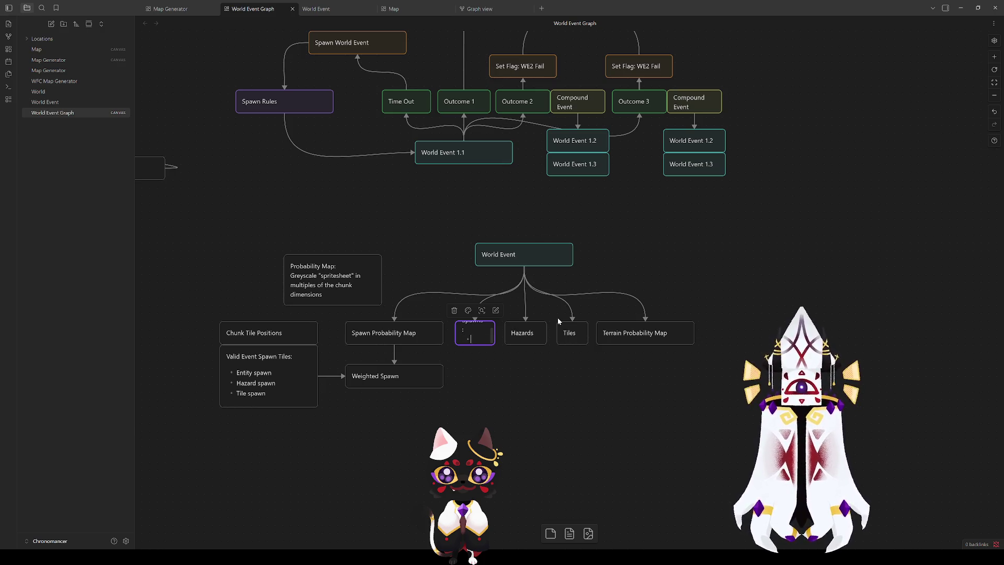
type("Entities")
key("Return")
type("Hazard")
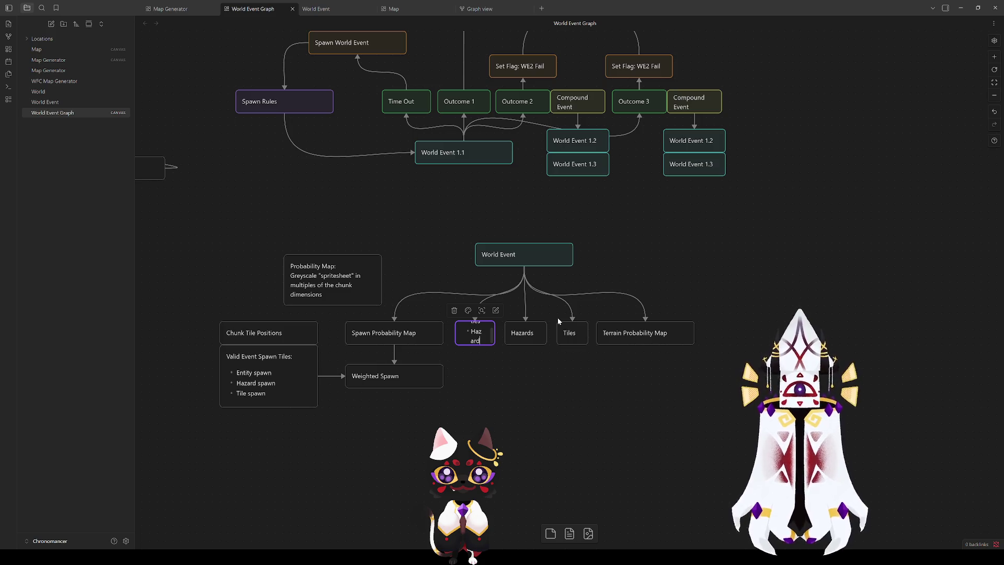
left_click(555, 362)
- Delete the Hazards and Tiles cards and widen the Encounter Spawns card
left_click(521, 333)
key("Delete")
left_click(569, 334)
key("Delete")
mouse_move(494, 334)
left_mouse_down()
mouse_move(525, 334)
mouse_move(500, 387)
left_mouse_up()
left_click(589, 373)
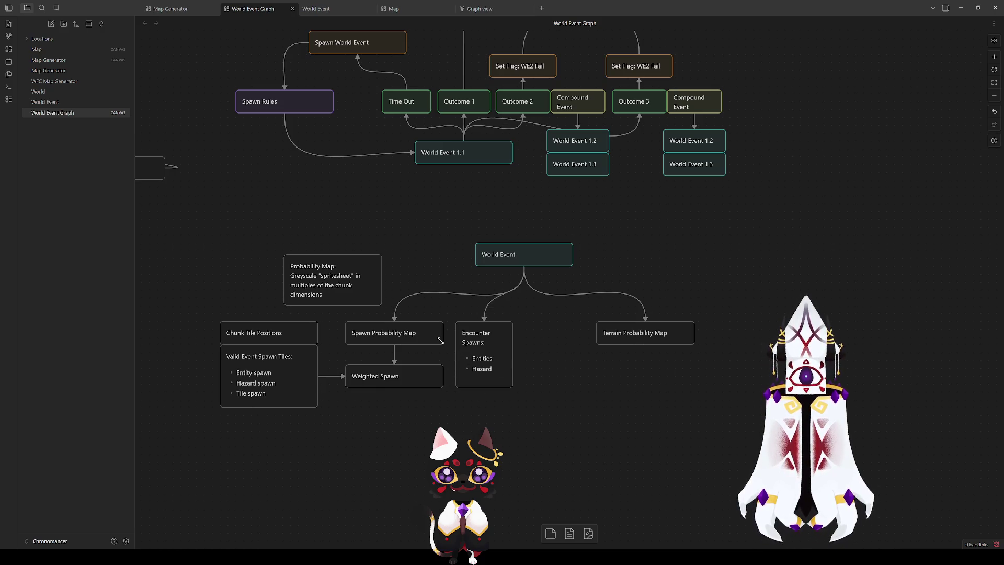
- Connect the Encounter Spawns card to Weighted Spawn, redoing the edge once
left_click_drag(456, 356, 446, 376)
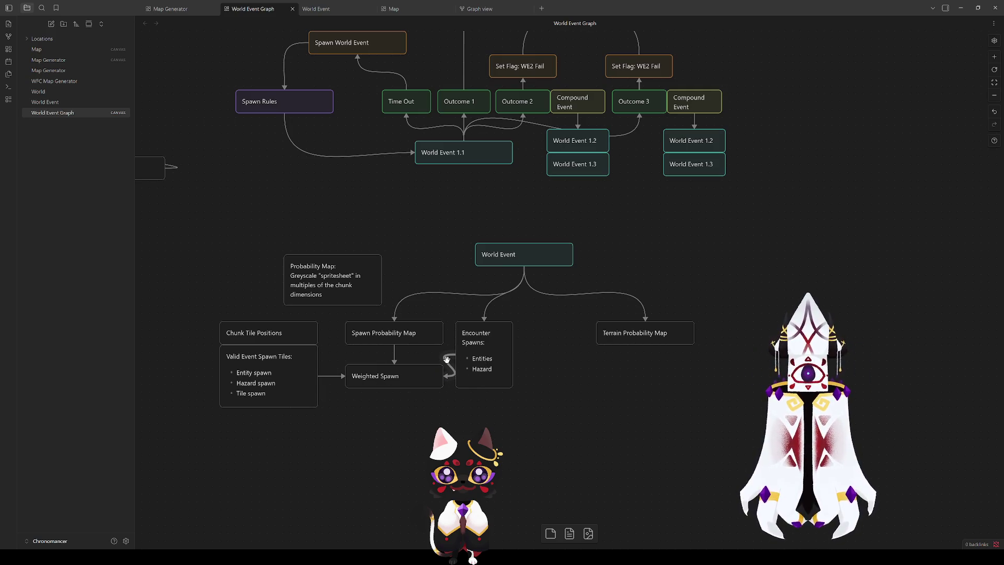
left_click(446, 359)
key("Delete")
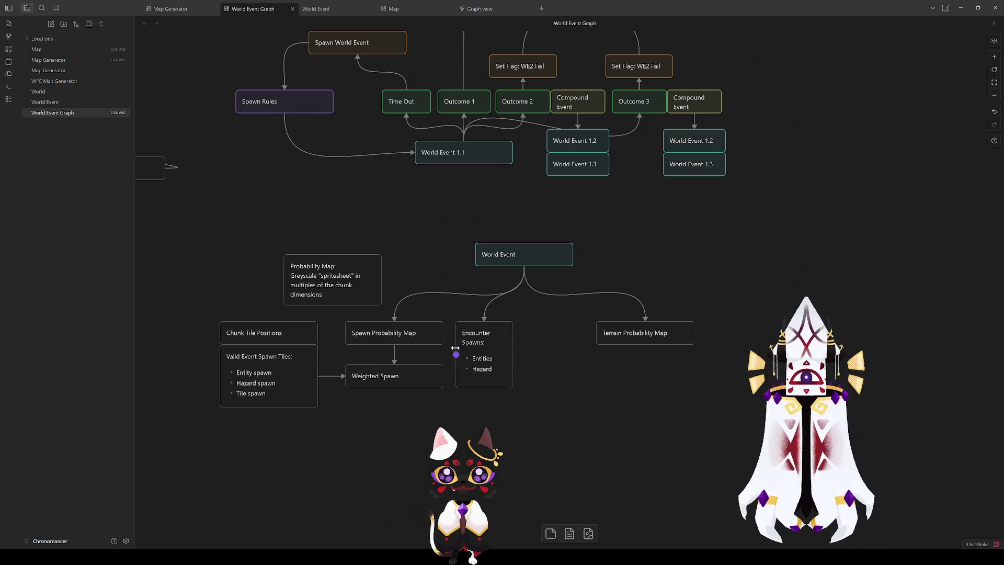
left_click_drag(456, 355, 442, 374)
- Add a narrower 'Terrain Modifications' card and link World Event to it
right_click(545, 355)
left_click(578, 359)
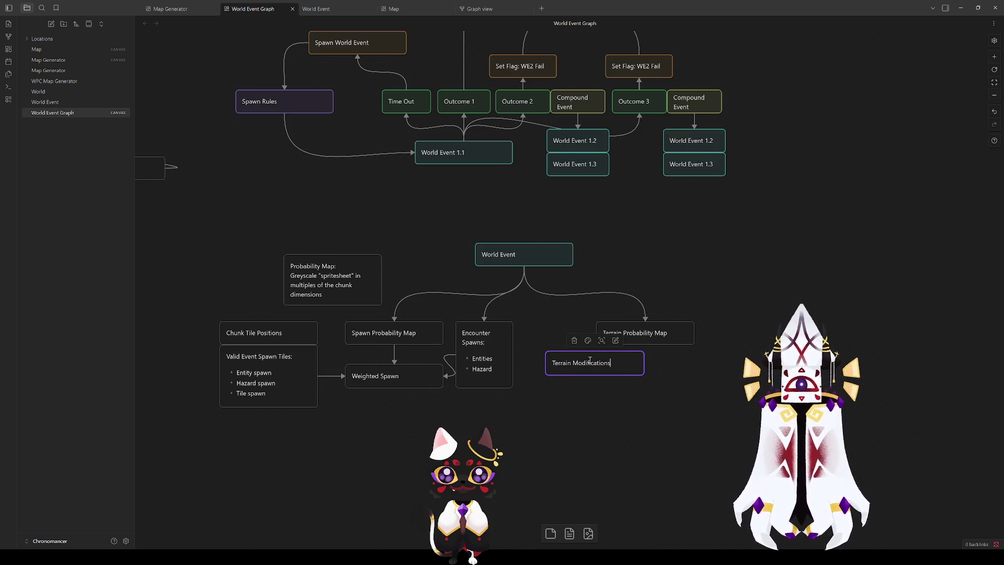
left_click(608, 381)
mouse_move(644, 361)
left_mouse_down()
mouse_move(595, 358)
mouse_move(573, 339)
mouse_move(589, 330)
left_mouse_up()
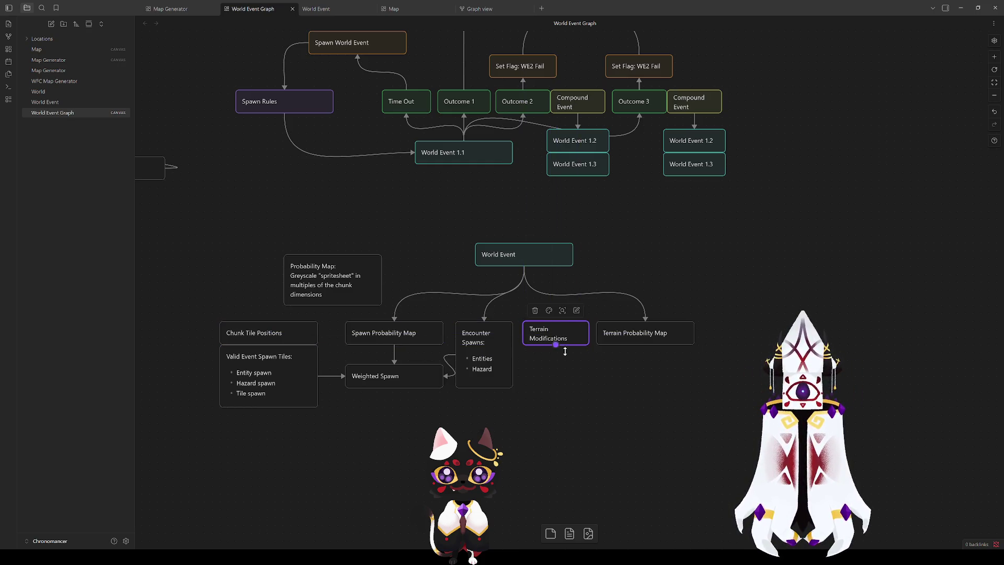
left_click_drag(524, 268, 553, 324)
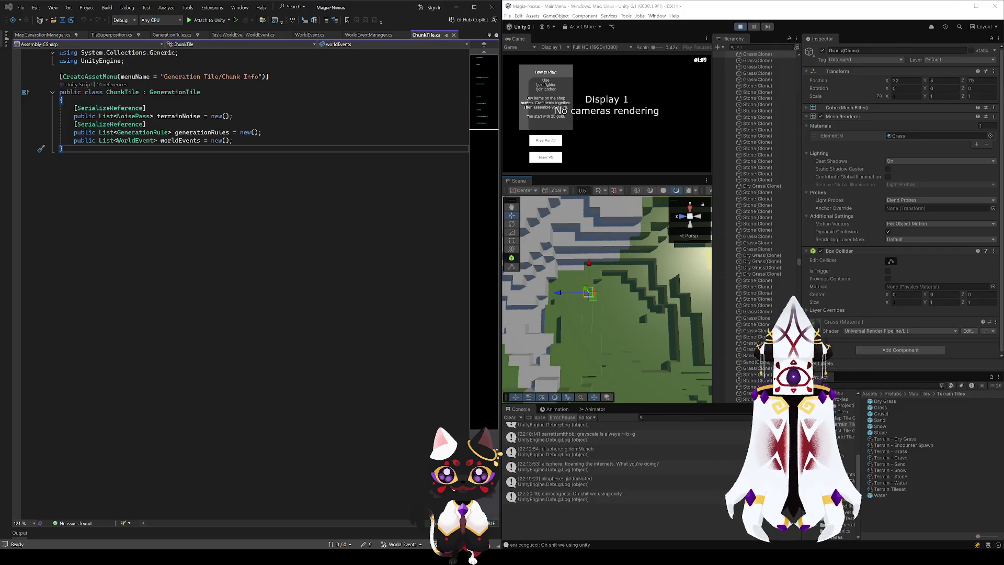
- Orbit the Unity Scene view around the generated voxel terrain and lake
mouse_move(627, 293)
left_mouse_down()
mouse_move(704, 241)
mouse_move(858, 180)
mouse_move(938, 200)
mouse_move(710, 222)
mouse_move(825, 240)
mouse_move(761, 248)
mouse_move(845, 230)
mouse_move(893, 243)
mouse_move(846, 304)
mouse_move(834, 309)
mouse_move(822, 290)
left_mouse_up()
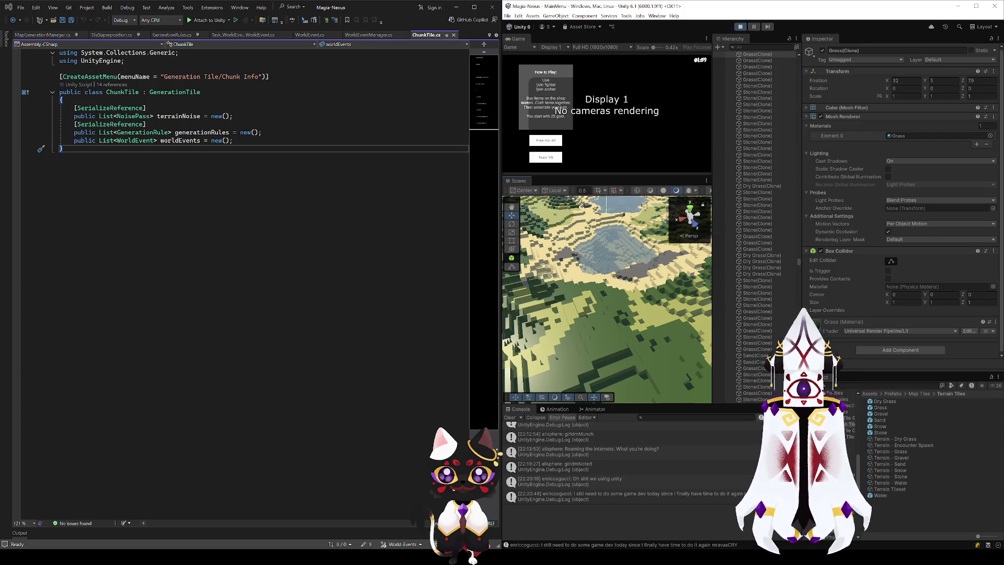
left_click_drag(607, 298, 518, 268)
mouse_move(675, 350)
left_mouse_down()
mouse_move(696, 366)
mouse_move(679, 342)
mouse_move(918, 335)
mouse_move(776, 342)
left_mouse_up()
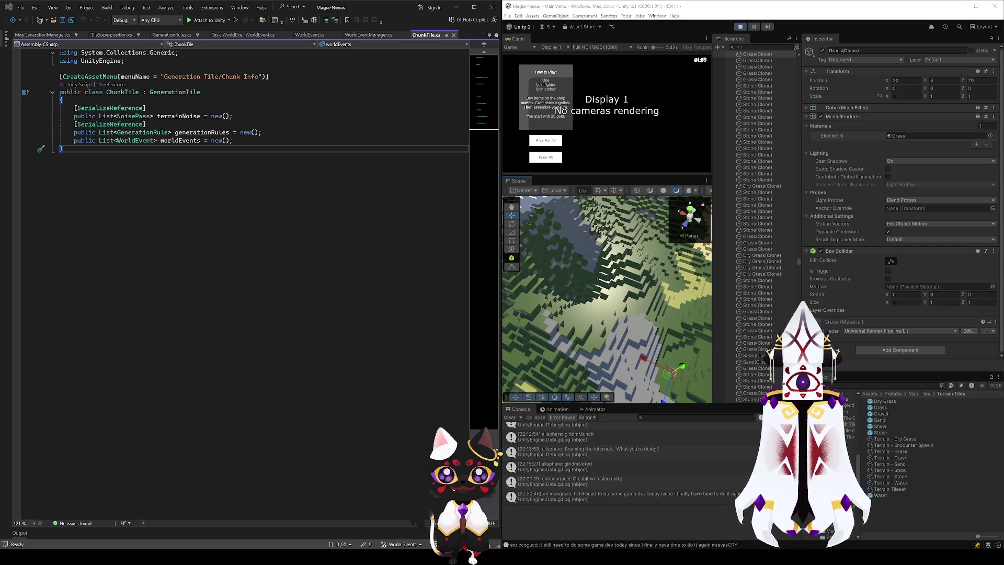
mouse_move(680, 277)
left_mouse_down()
mouse_move(702, 259)
mouse_move(710, 322)
mouse_move(635, 274)
mouse_move(706, 319)
mouse_move(686, 351)
mouse_move(581, 348)
mouse_move(612, 337)
mouse_move(556, 310)
mouse_move(684, 328)
mouse_move(650, 289)
mouse_move(623, 288)
left_mouse_up()
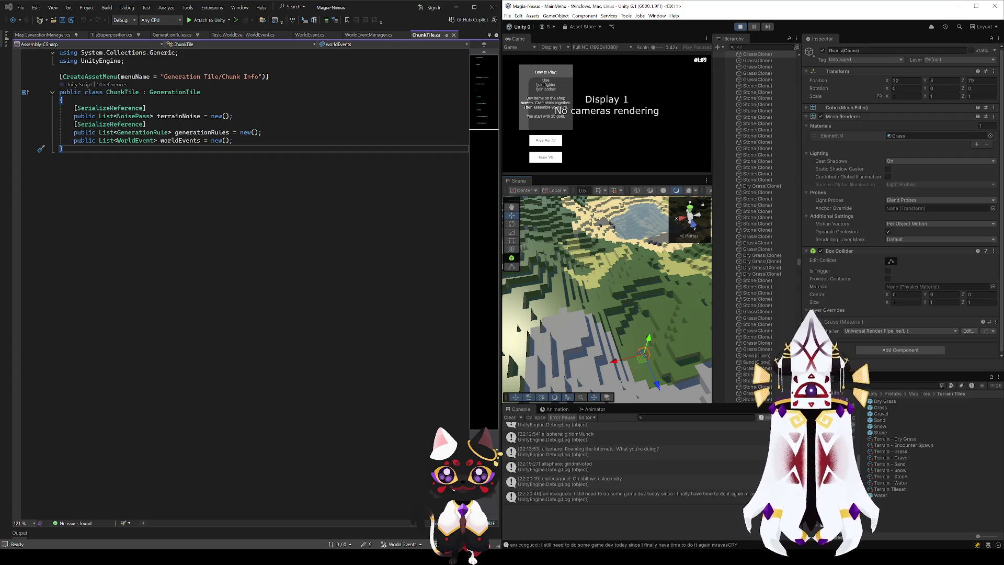
- In Visual Studio, place the cursor after the worldEvents declaration in ChunkTile.cs
key("alt+Tab")
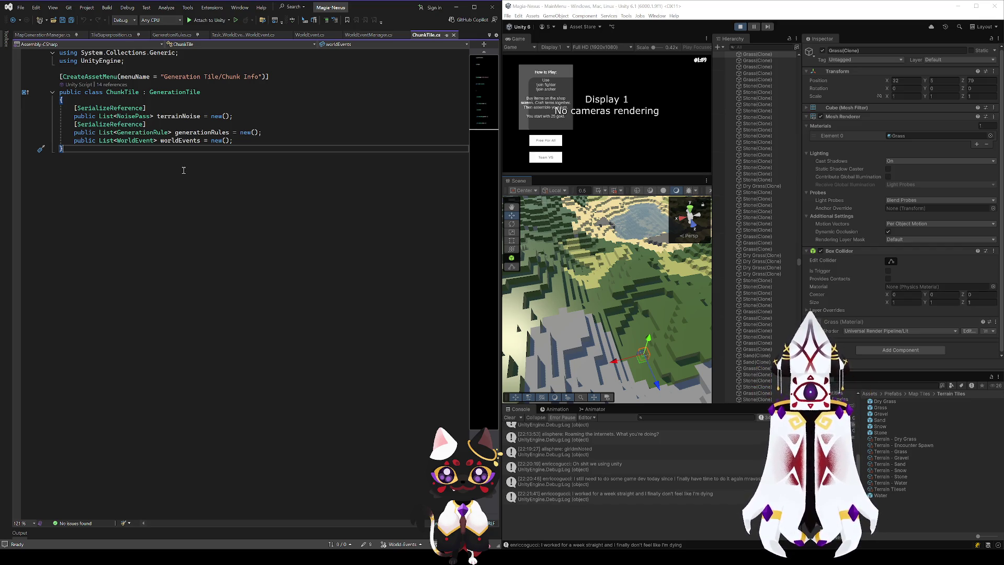
left_click(247, 142)
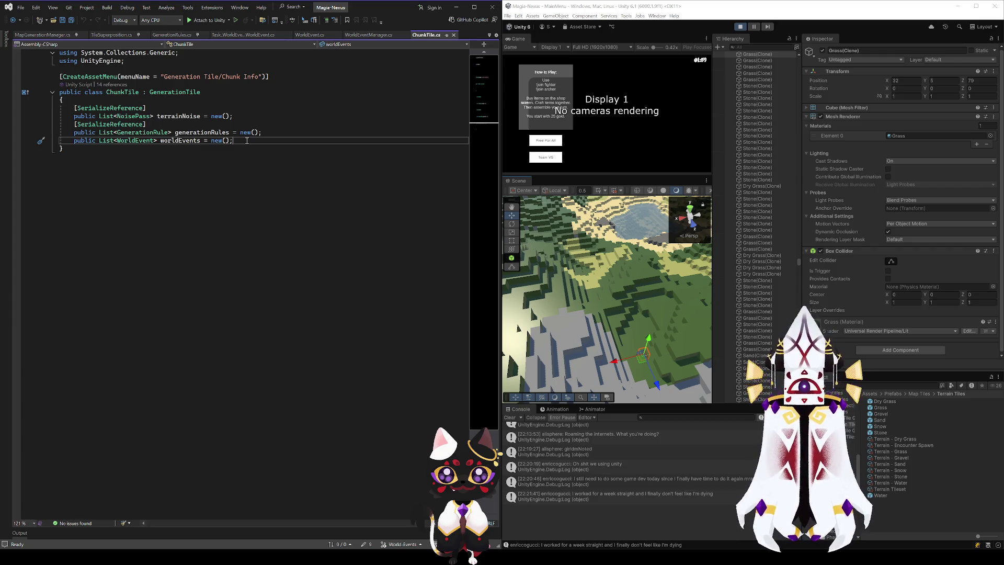
key("alt+Tab")
left_click_drag(732, 206, 721, 473)
mouse_move(718, 413)
left_mouse_down()
mouse_move(287, 105)
mouse_move(190, 123)
left_mouse_up()
left_click(191, 122)
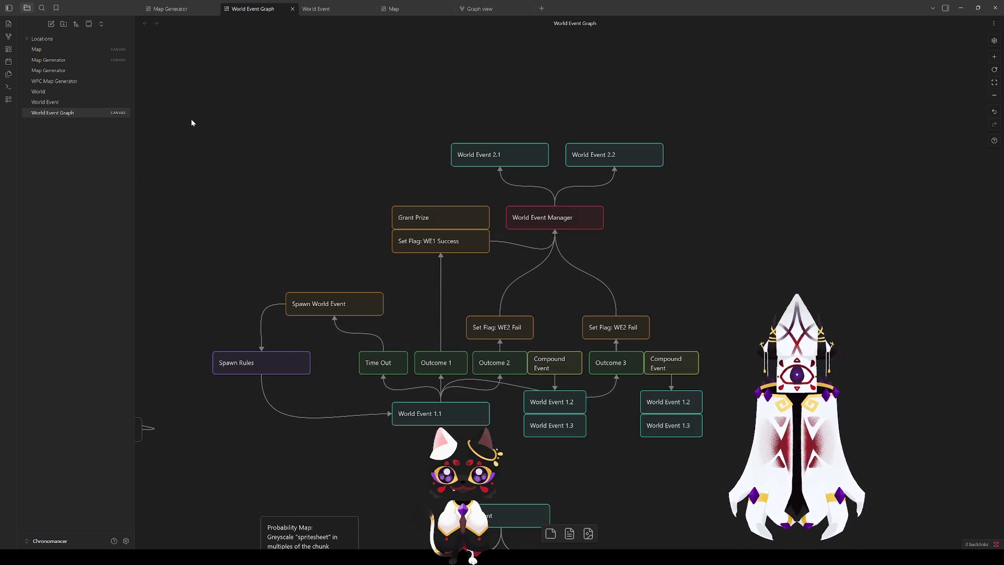
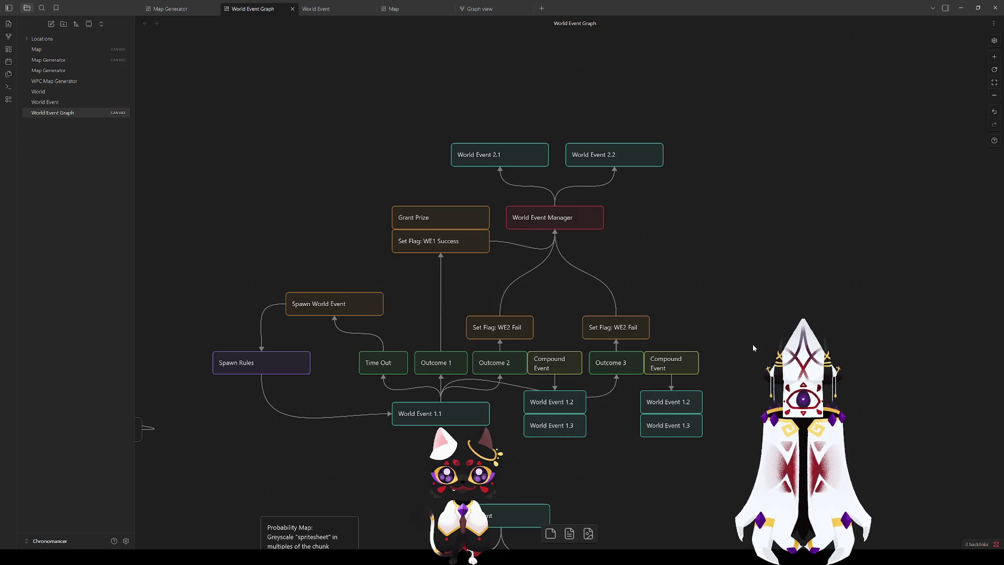
- Select the outcome, world event and Time Out nodes on the canvas
mouse_move(593, 473)
left_mouse_down()
mouse_move(568, 406)
mouse_move(470, 348)
left_mouse_up()
left_click(724, 470)
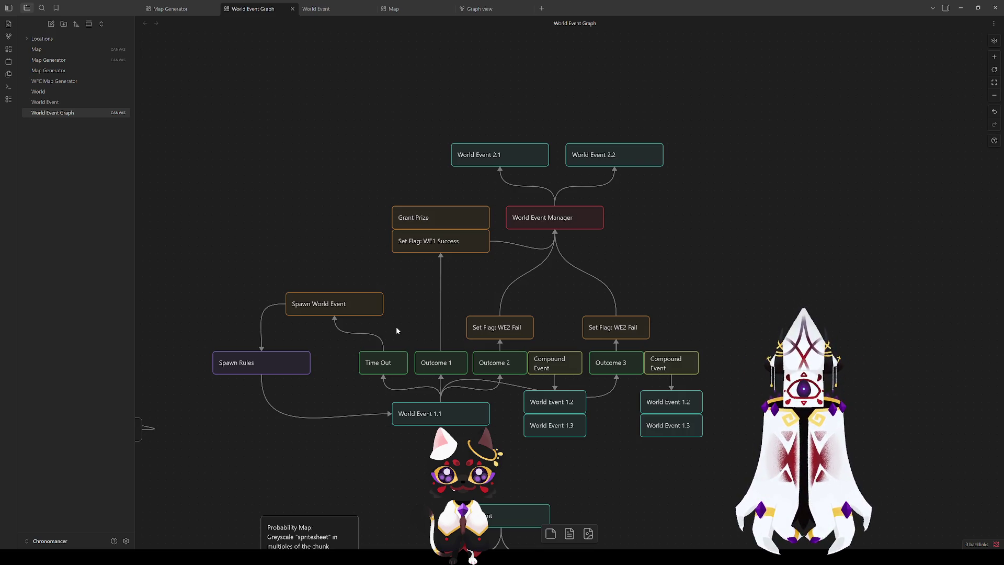
left_click(382, 367)
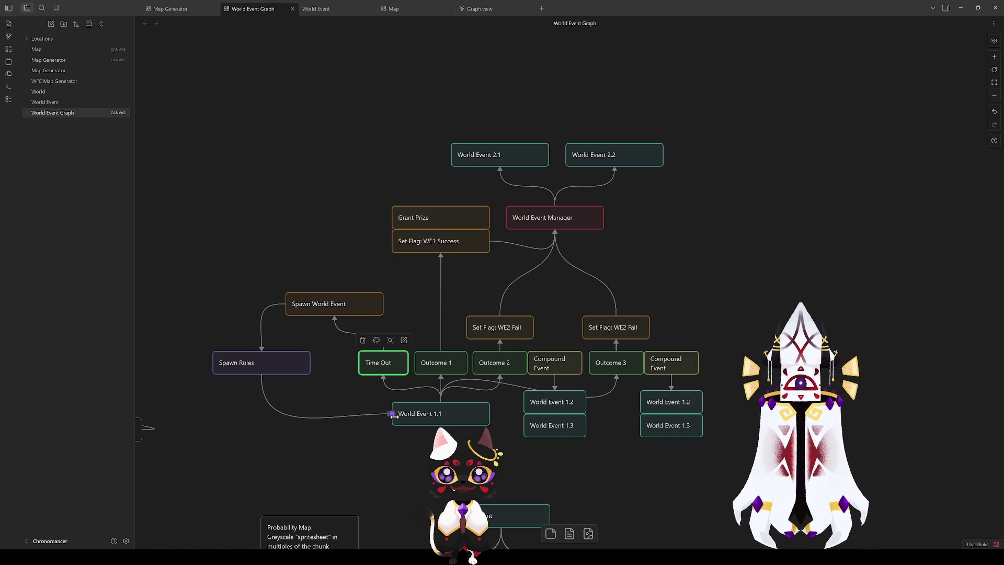
mouse_move(602, 465)
left_mouse_down()
mouse_move(531, 341)
mouse_move(481, 342)
mouse_move(500, 328)
left_mouse_up()
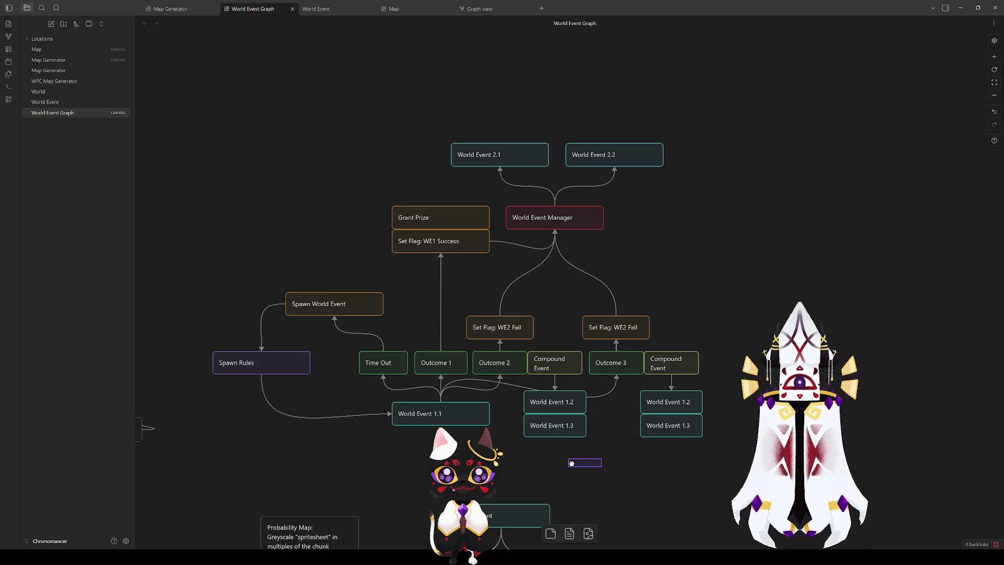
- Change the left flag card's text from 'Set Flag: WE2 Fail' to 'Set Flag: WE2 Success'
left_click(501, 329)
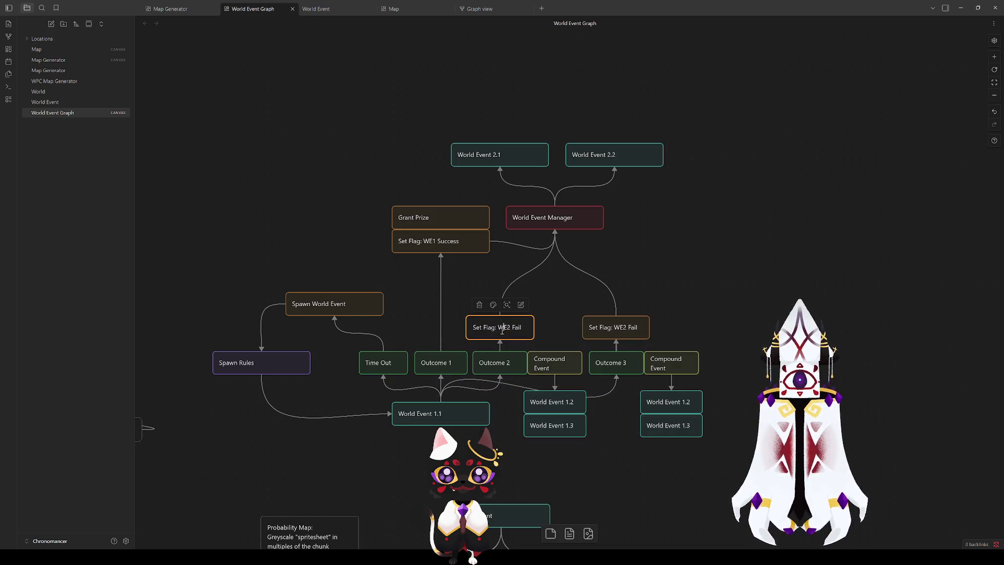
double_click(519, 327)
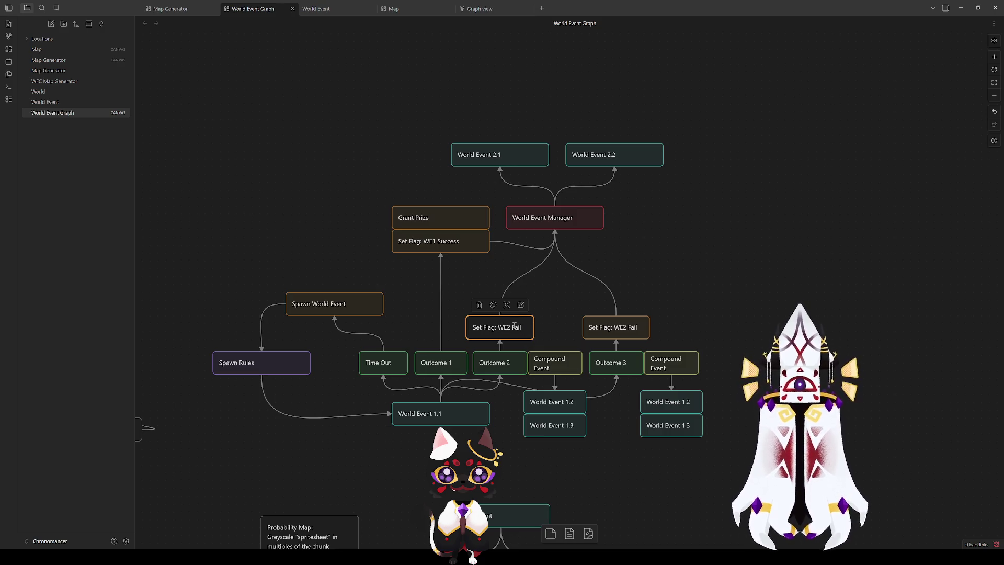
type("Success")
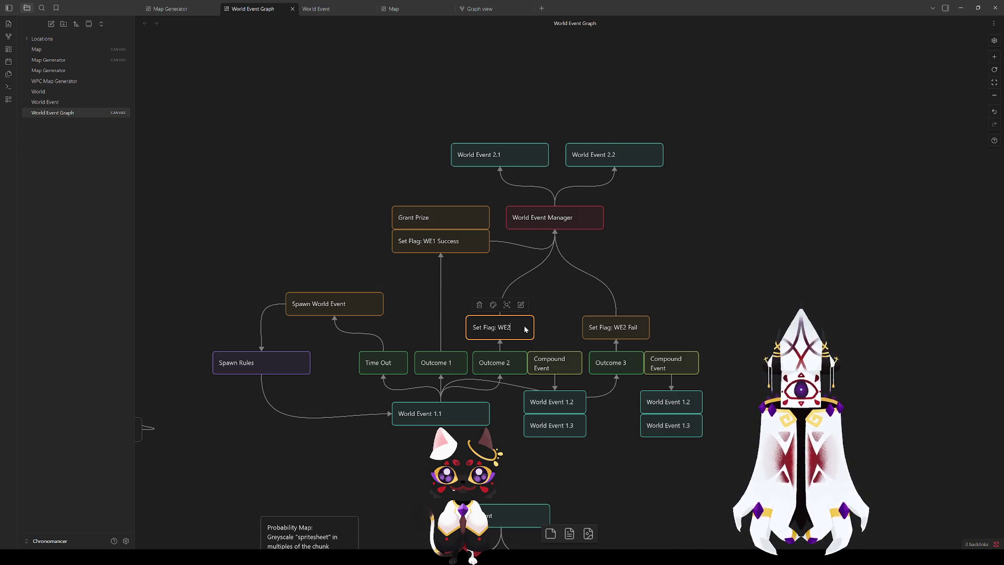
left_click(544, 331)
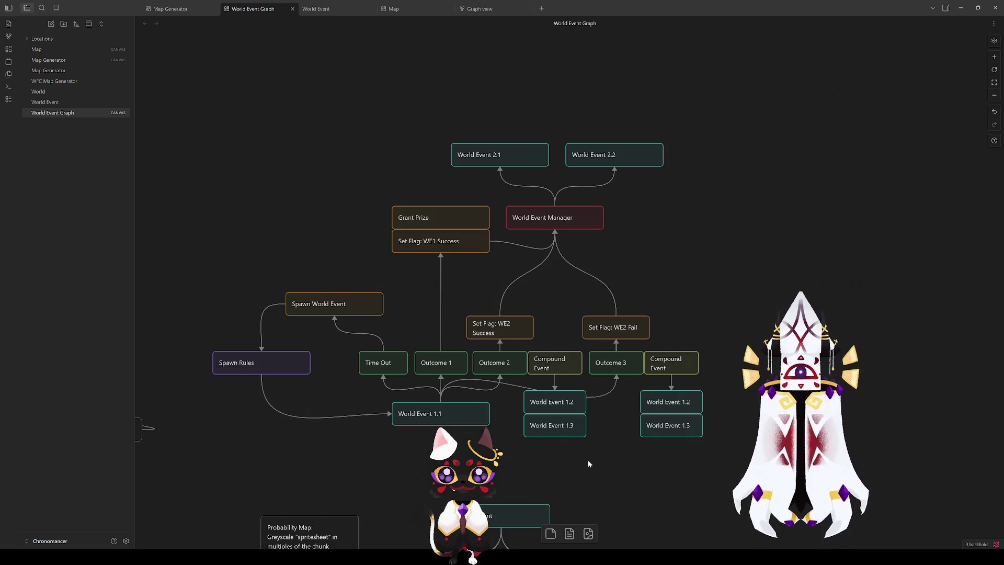
mouse_move(585, 436)
left_mouse_down()
mouse_move(495, 314)
mouse_move(495, 359)
mouse_move(580, 437)
left_mouse_up()
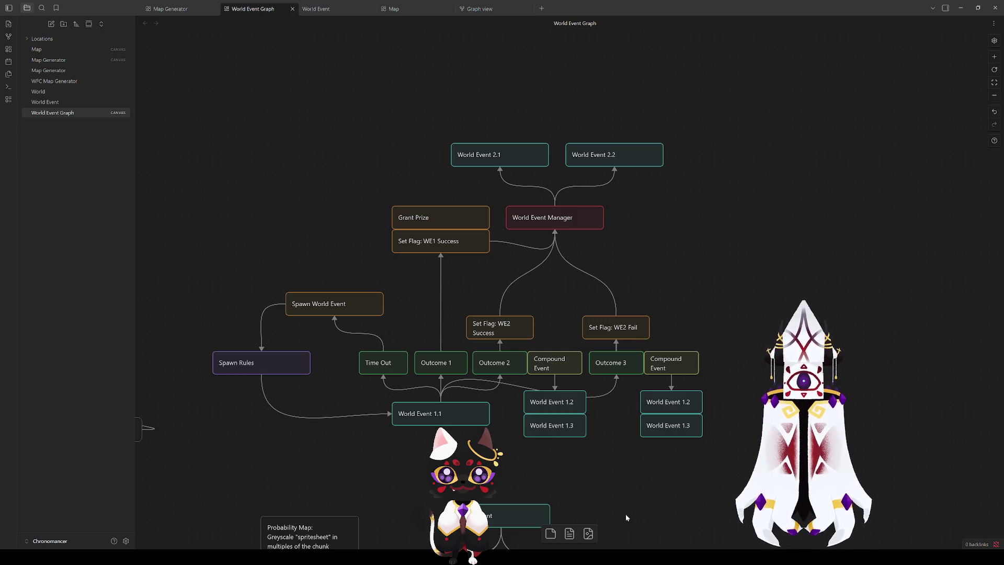
scroll(623, 502, "down", 5)
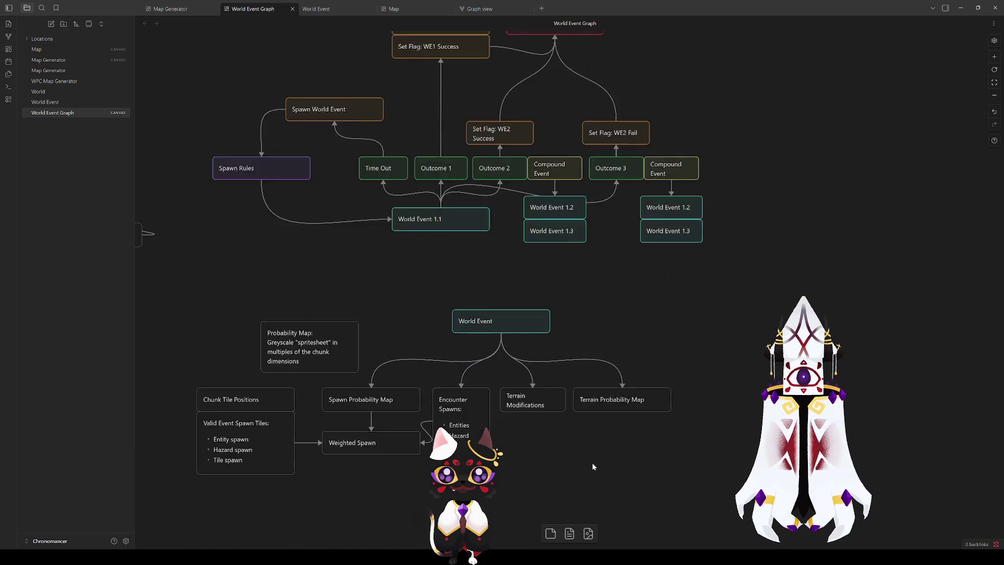
left_click_drag(246, 262, 685, 421)
left_click_drag(349, 186, 662, 243)
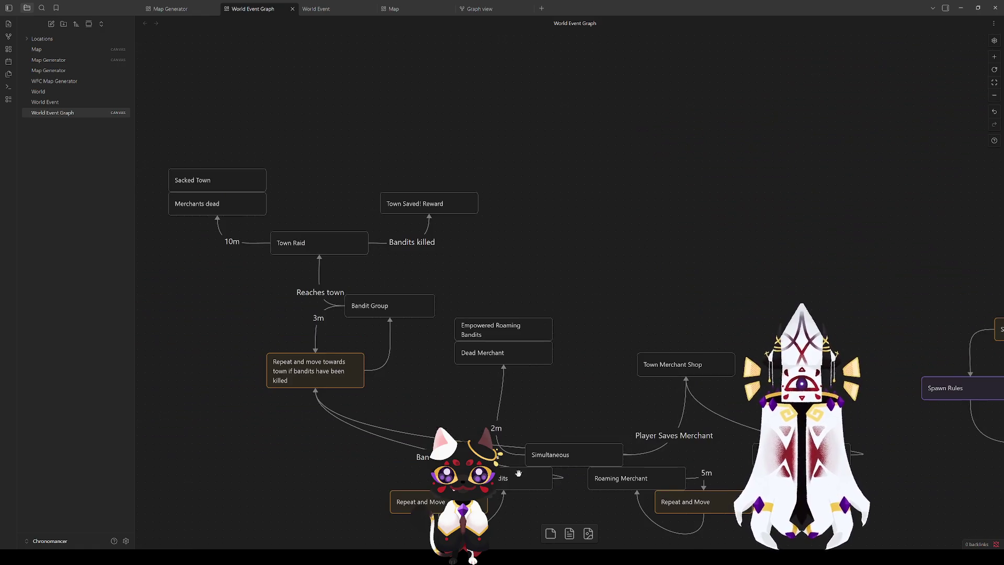
mouse_move(718, 251)
left_mouse_down()
mouse_move(691, 189)
mouse_move(656, 149)
left_mouse_up()
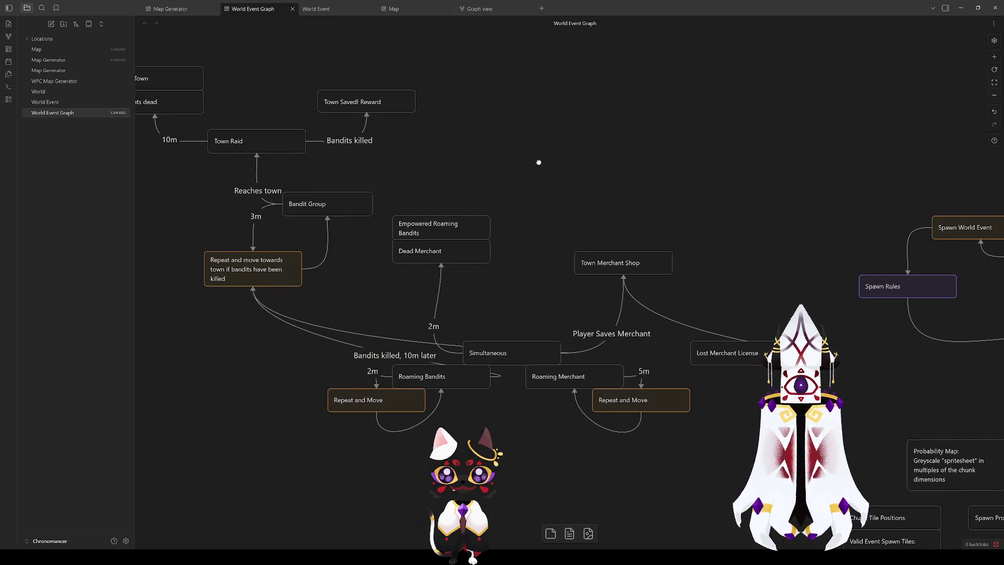
left_click_drag(259, 280, 386, 367)
left_click(385, 367)
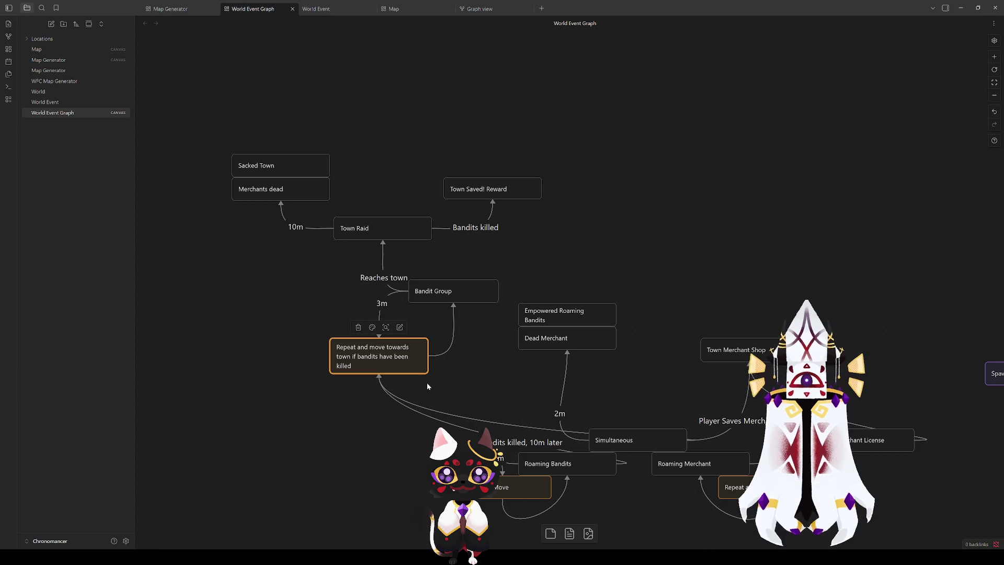
left_click(449, 289)
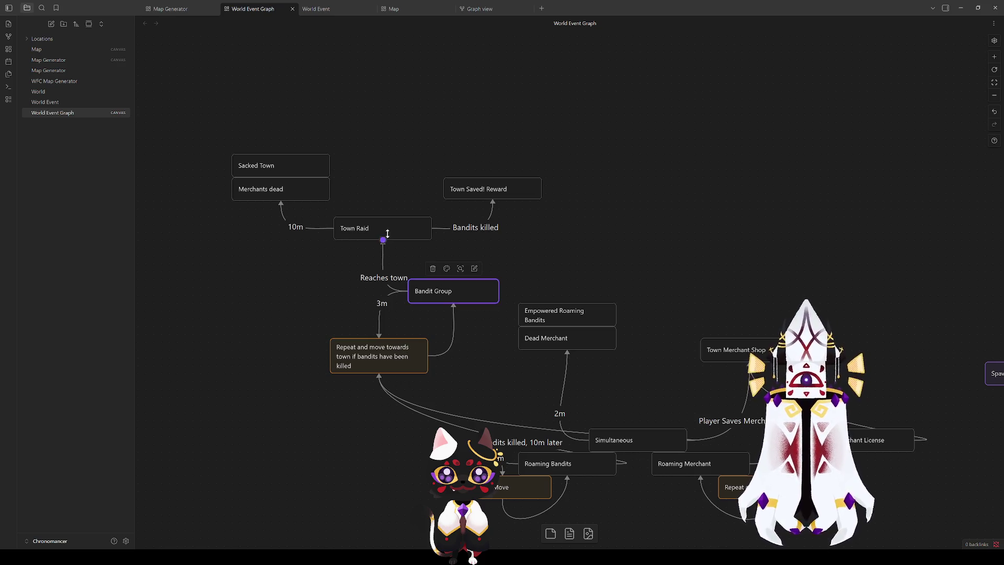
left_click(387, 230)
left_click(297, 286)
left_click(355, 229)
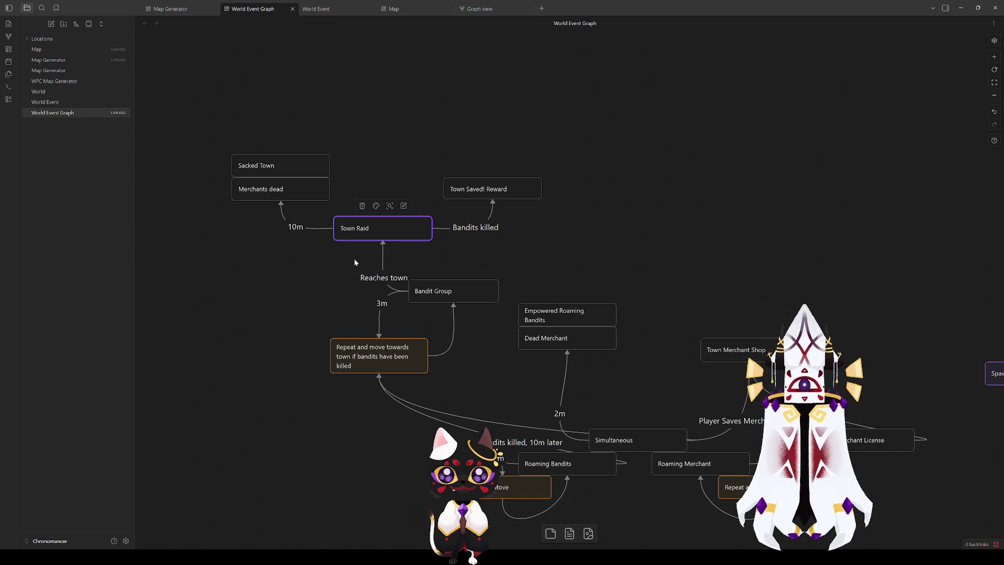
left_click(603, 233)
left_click_drag(670, 306, 587, 291)
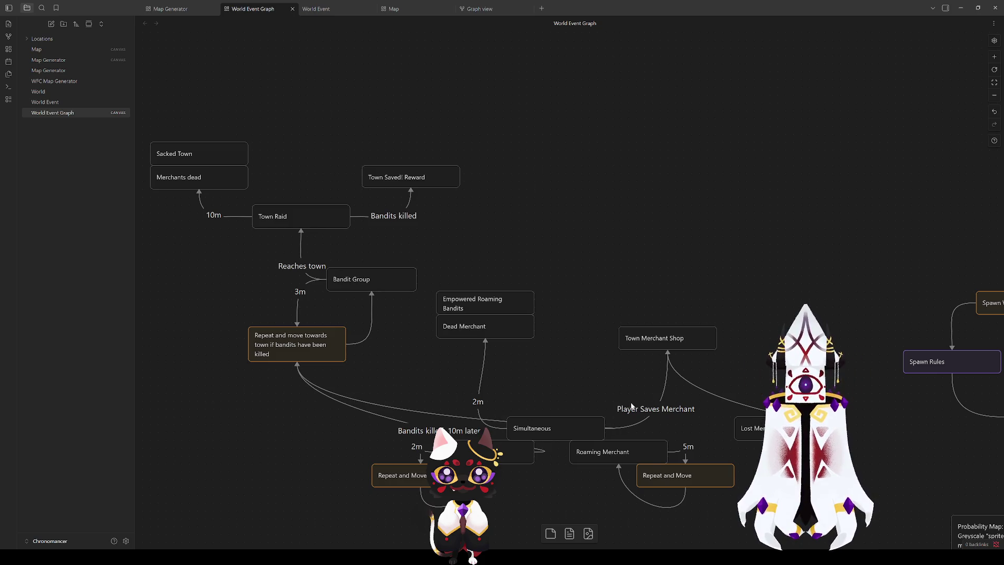
scroll(554, 364, "right", 8)
scroll(554, 364, "down", 4)
scroll(559, 368, "up", 4)
scroll(559, 367, "right", 6)
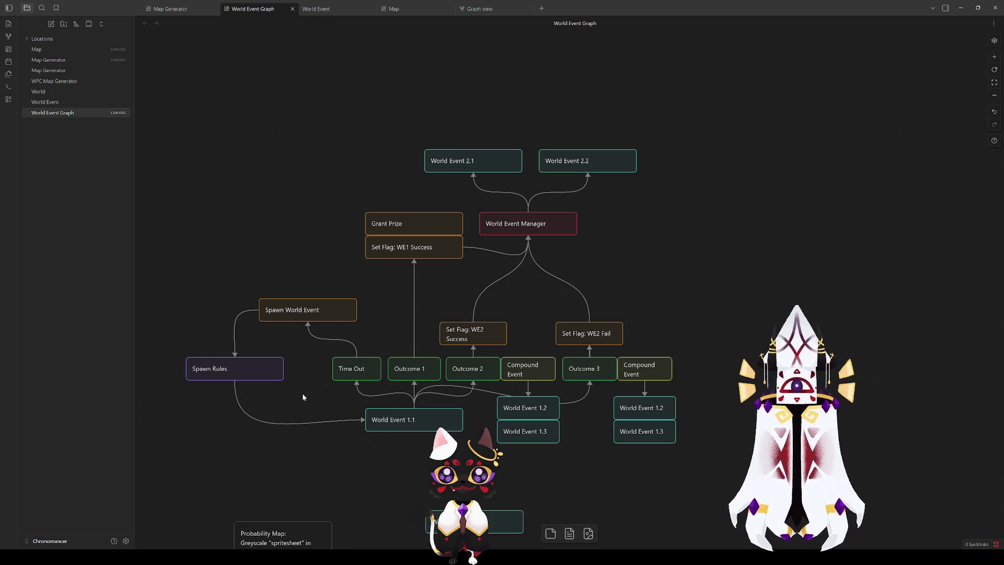
left_click(348, 370)
left_click(344, 393)
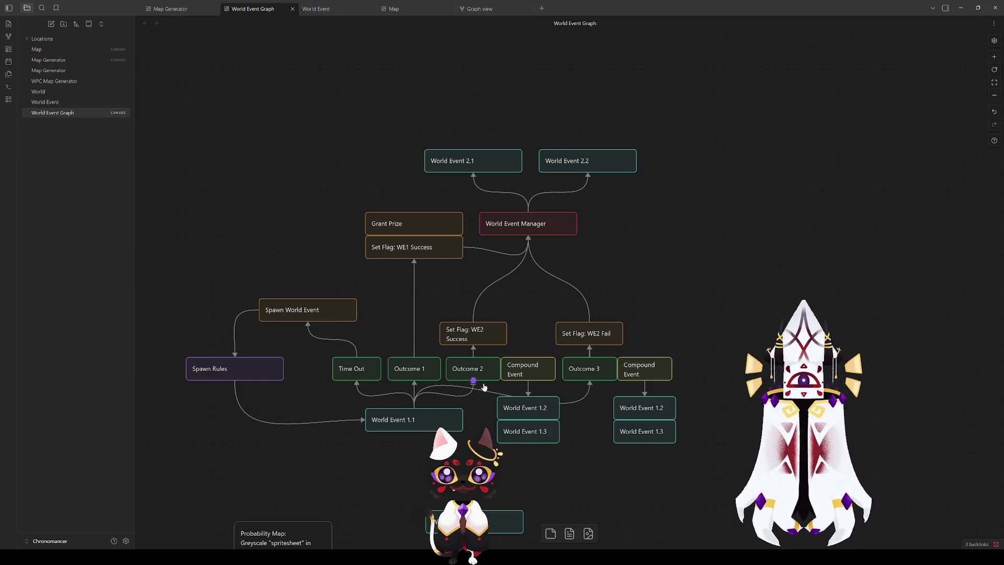
left_click_drag(688, 456, 678, 362)
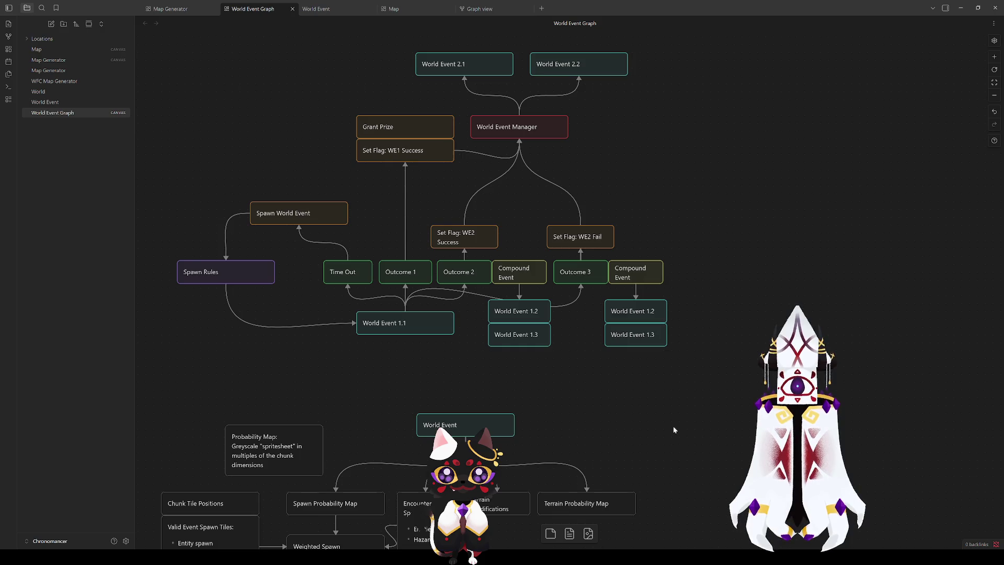
left_click_drag(673, 425, 651, 246)
scroll(656, 296, "up", 1)
left_click_drag(656, 296, 694, 357)
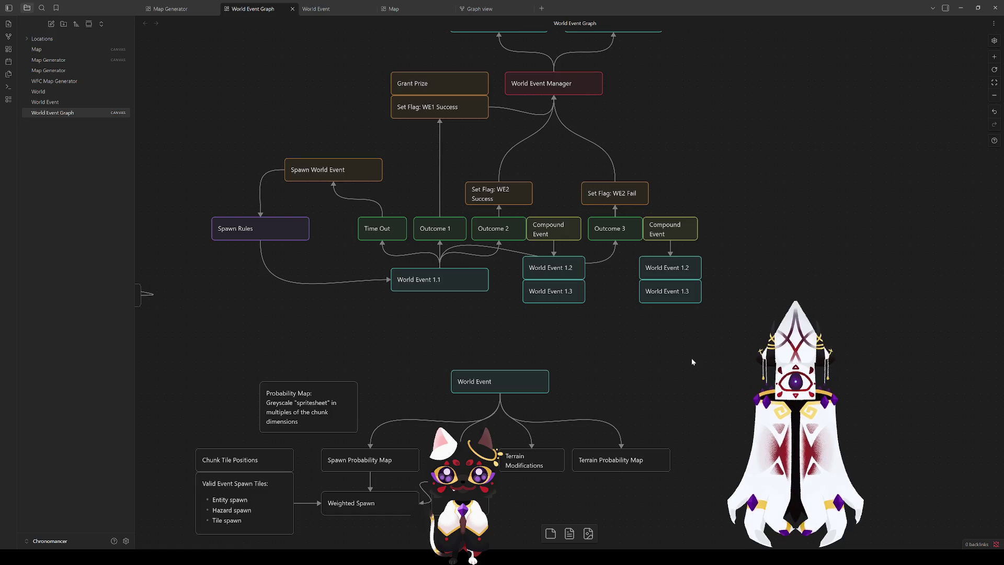
left_click(436, 279)
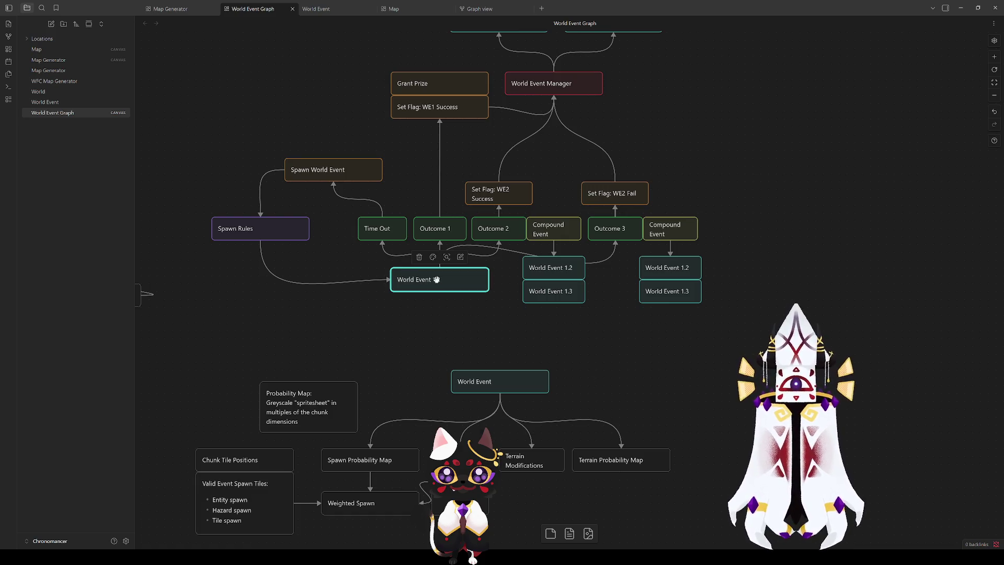
left_click(633, 386)
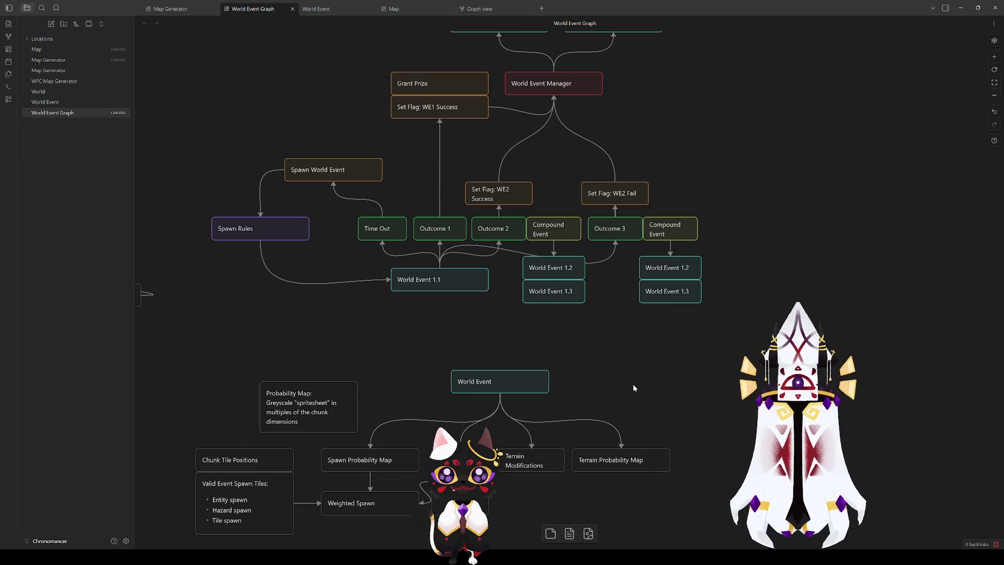
left_click_drag(613, 380, 502, 224)
scroll(437, 363, "up", 4)
scroll(518, 335, "down", 2)
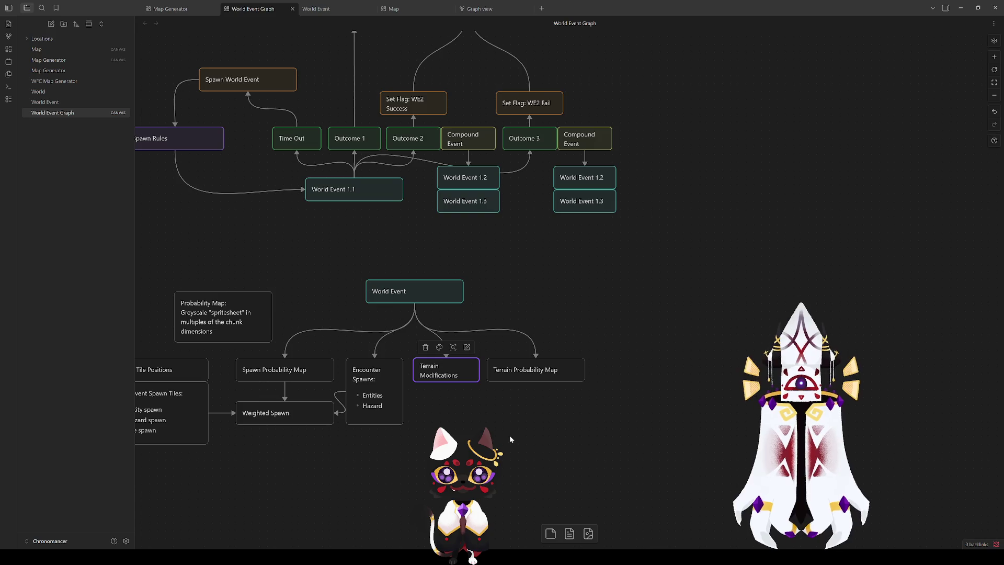
scroll(501, 425, "down", 1)
left_click_drag(469, 391, 439, 358)
mouse_move(417, 318)
left_mouse_down()
mouse_move(457, 278)
mouse_move(555, 276)
left_mouse_up()
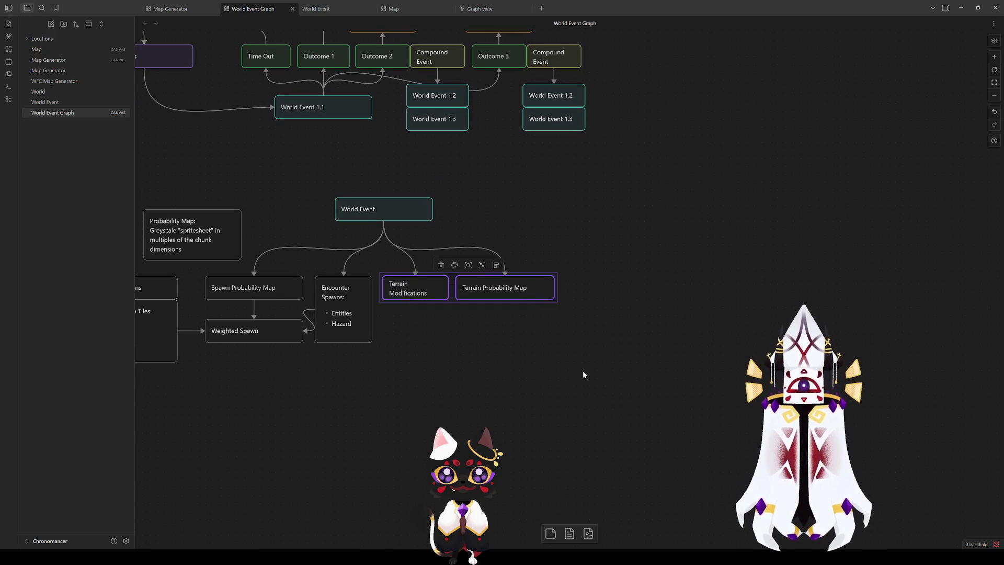
left_click(532, 365)
left_click(401, 283)
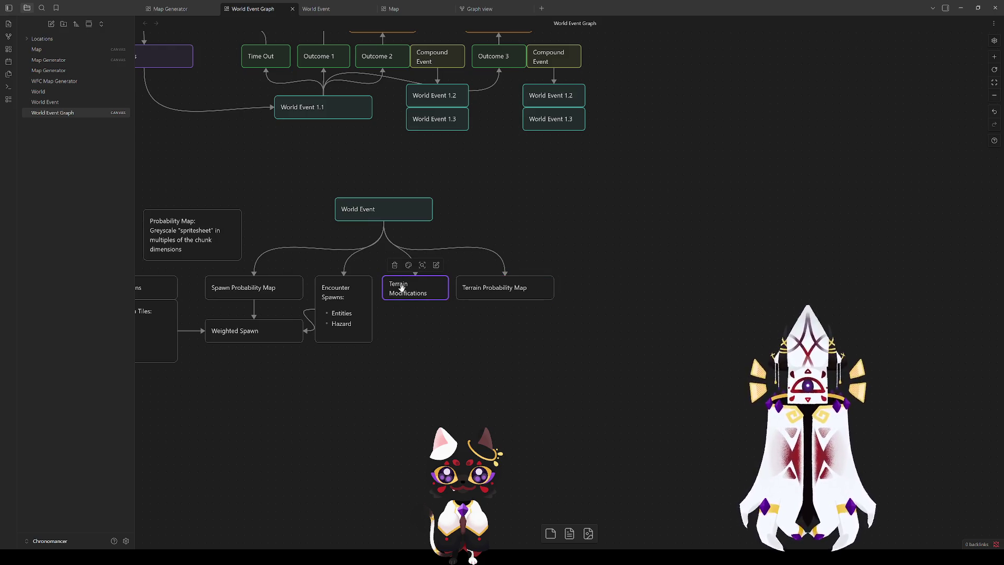
left_click(425, 343)
left_click_drag(415, 294, 507, 412)
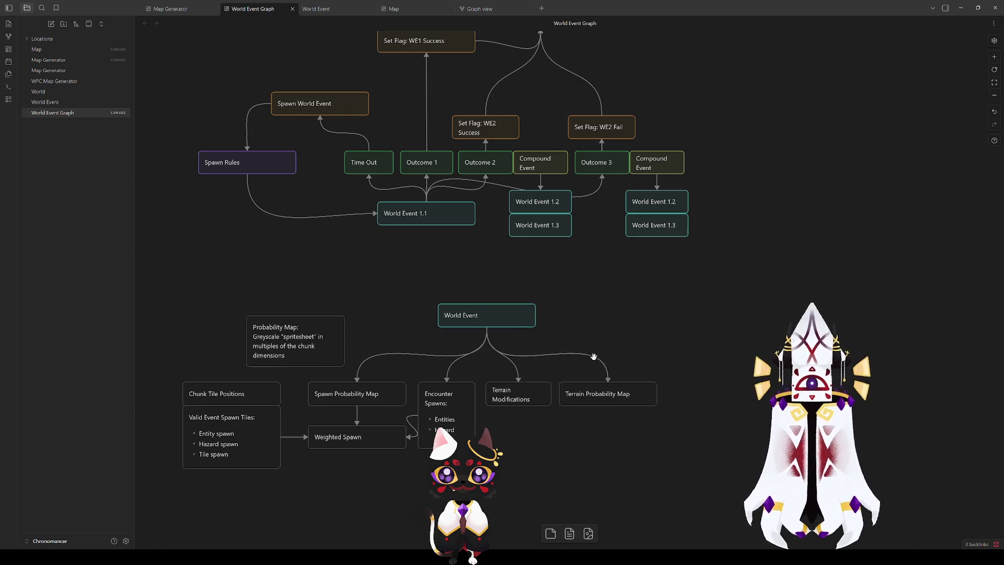
left_click(299, 353)
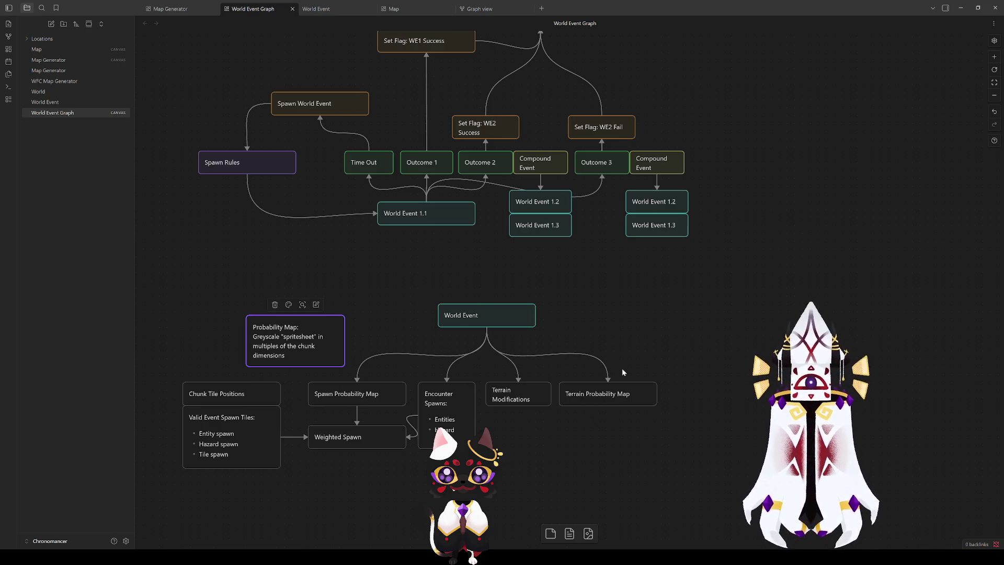
key("Escape")
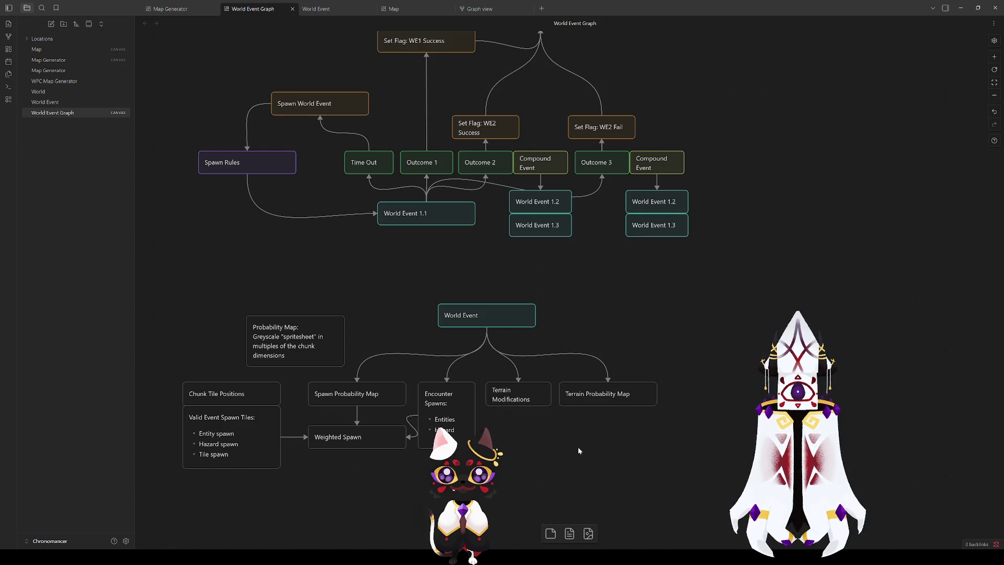
left_click(513, 391)
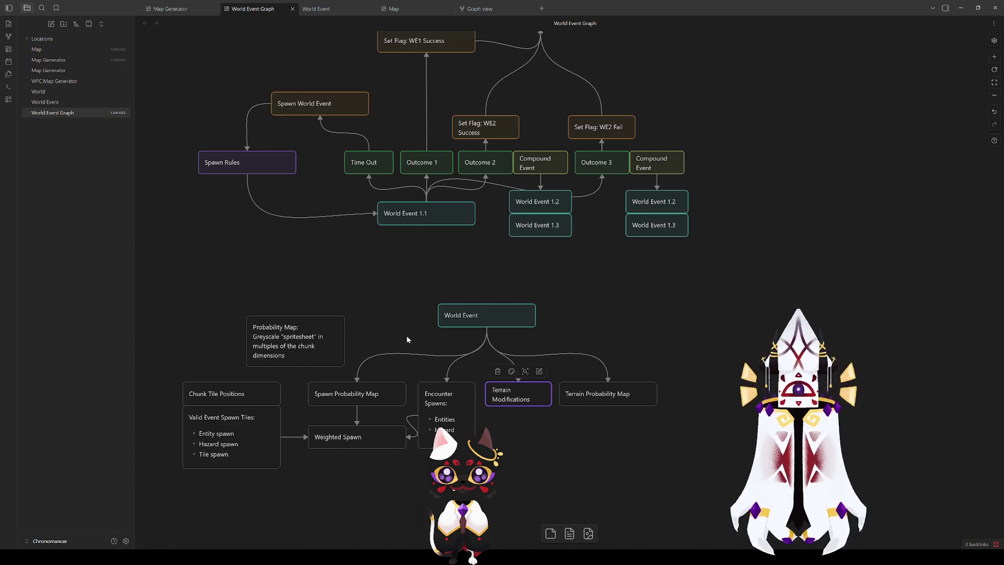
left_click(448, 400)
left_click(312, 401)
left_click(198, 428)
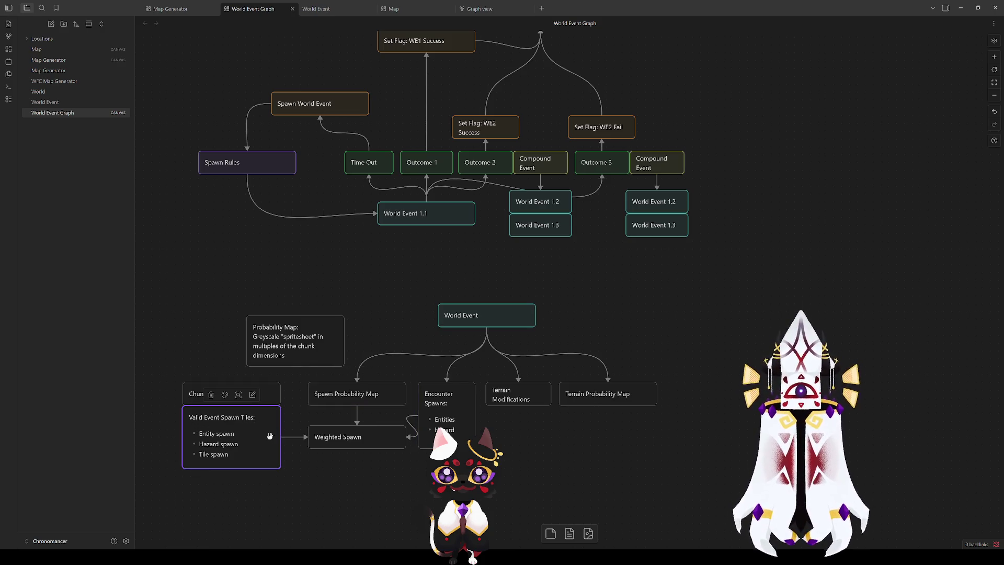
left_click(528, 396)
left_click(597, 396)
left_click(436, 430)
left_click(213, 442)
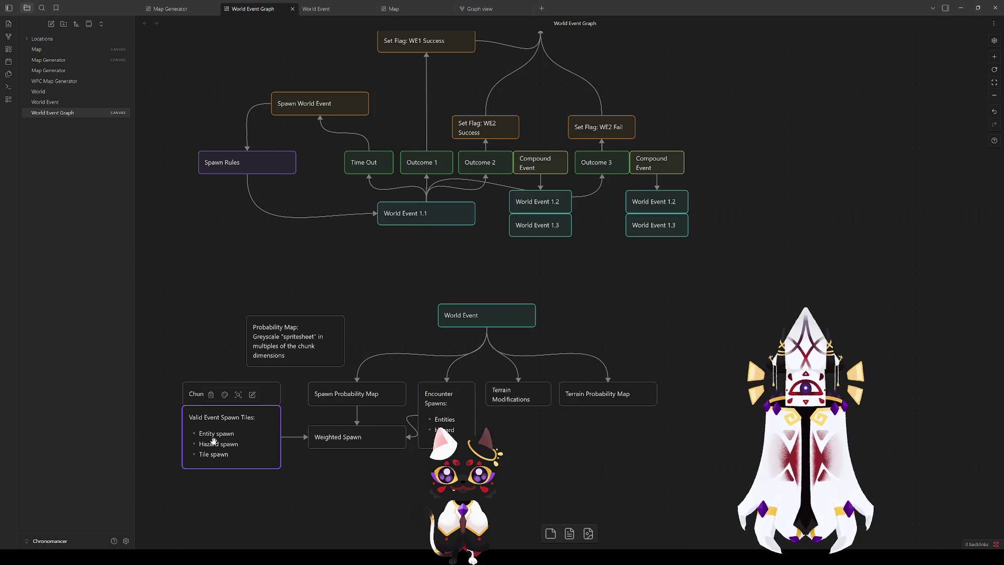
left_click(500, 443)
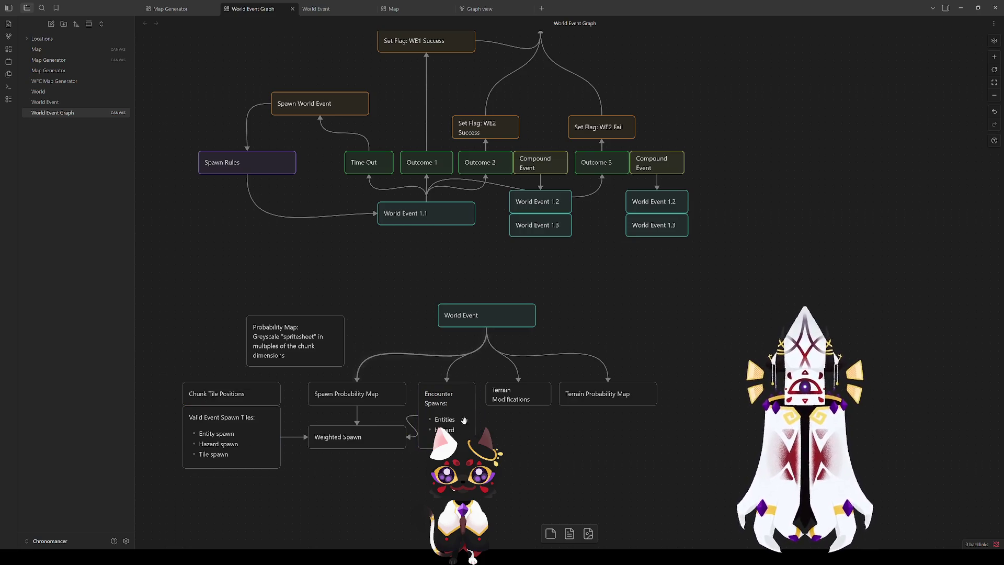
double_click(460, 435)
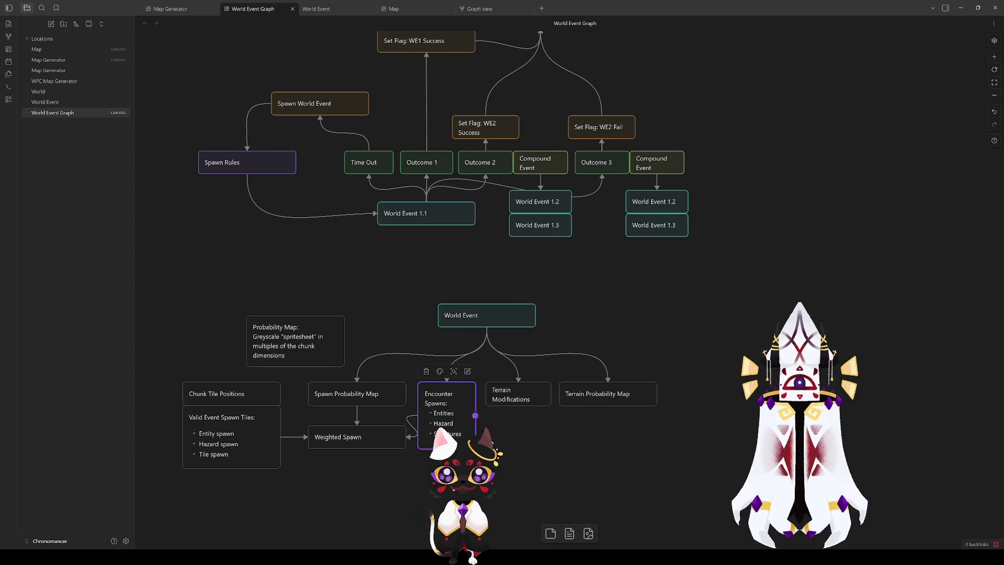
left_click(550, 469)
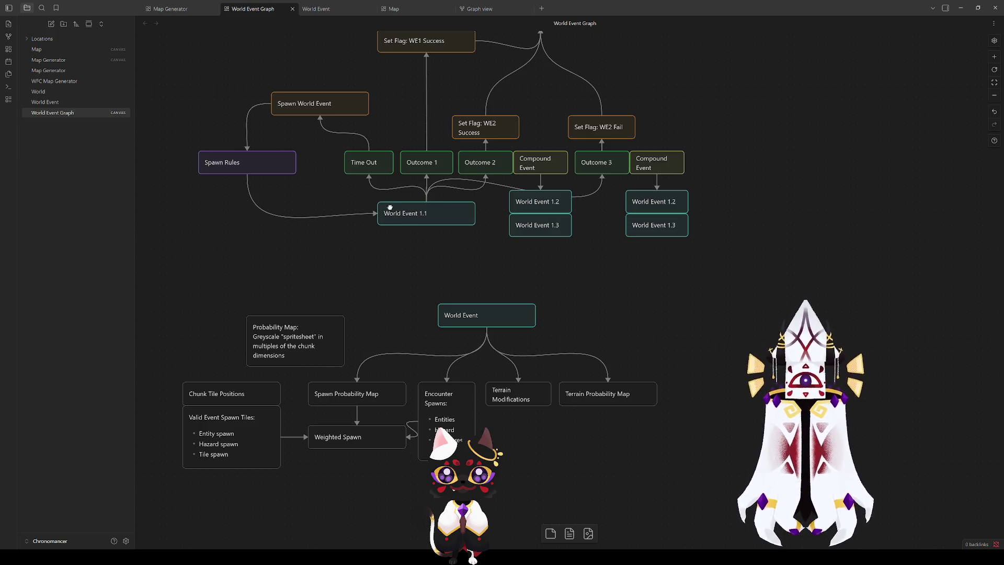
left_click(453, 315)
left_click(585, 320)
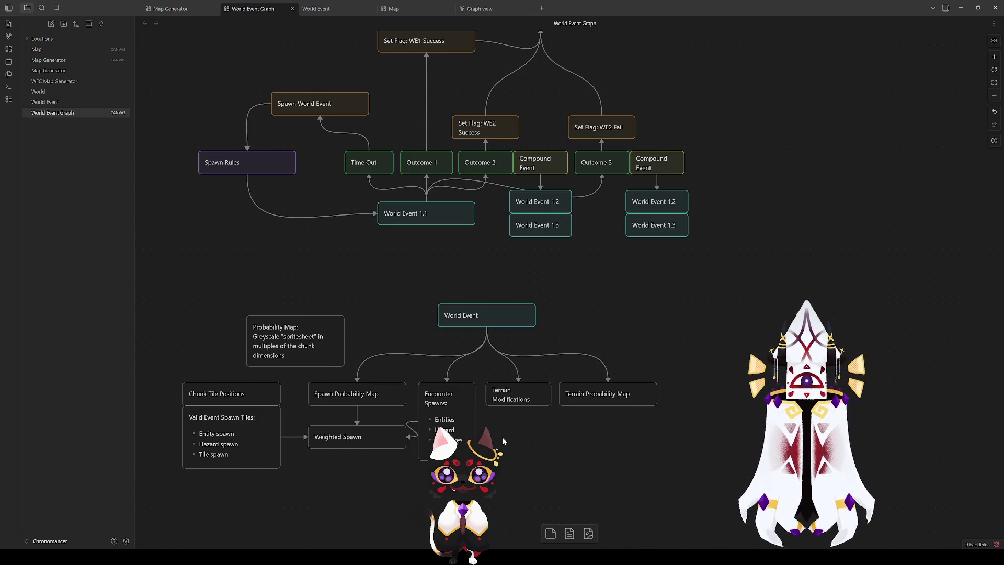
left_click_drag(680, 438, 483, 372)
left_click(641, 434)
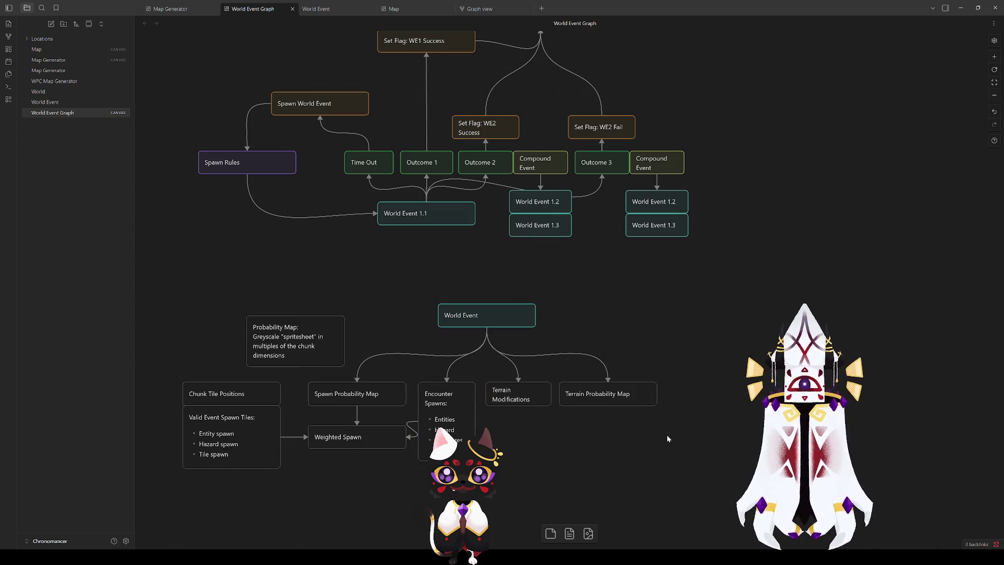
left_click(515, 396)
left_click(702, 400)
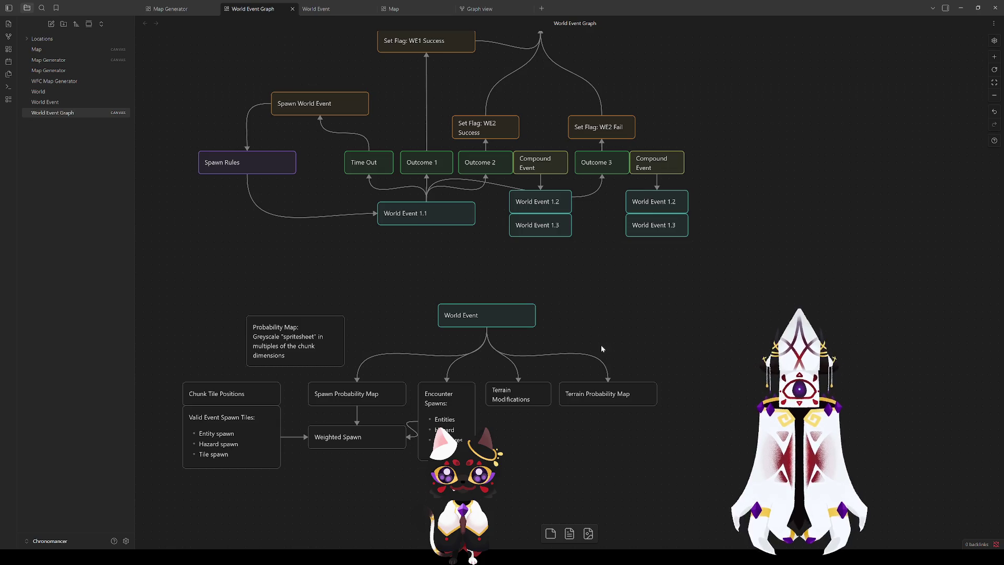
mouse_move(497, 317)
left_mouse_down()
mouse_move(501, 329)
mouse_move(496, 317)
left_mouse_up()
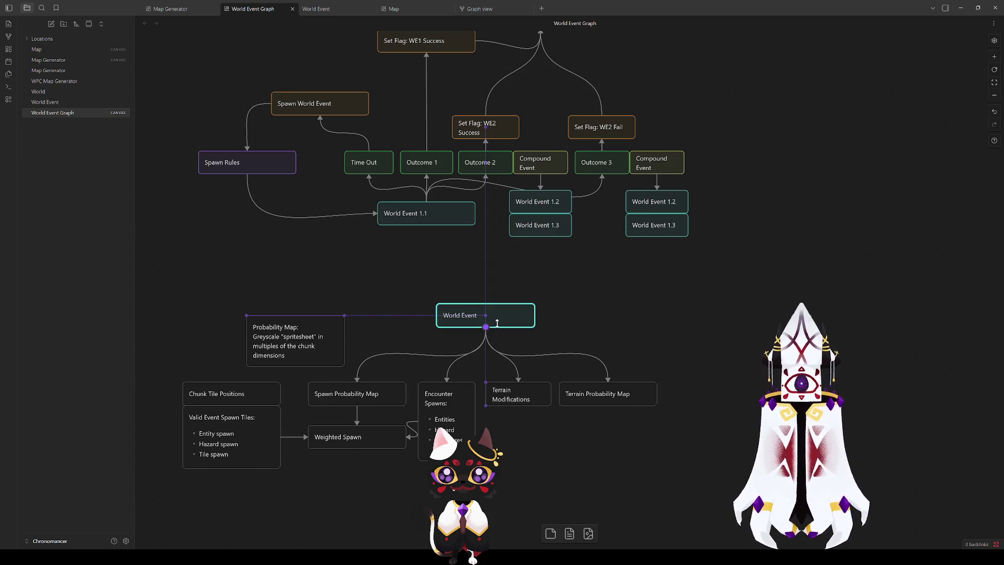
right_click(618, 315)
left_click(633, 324)
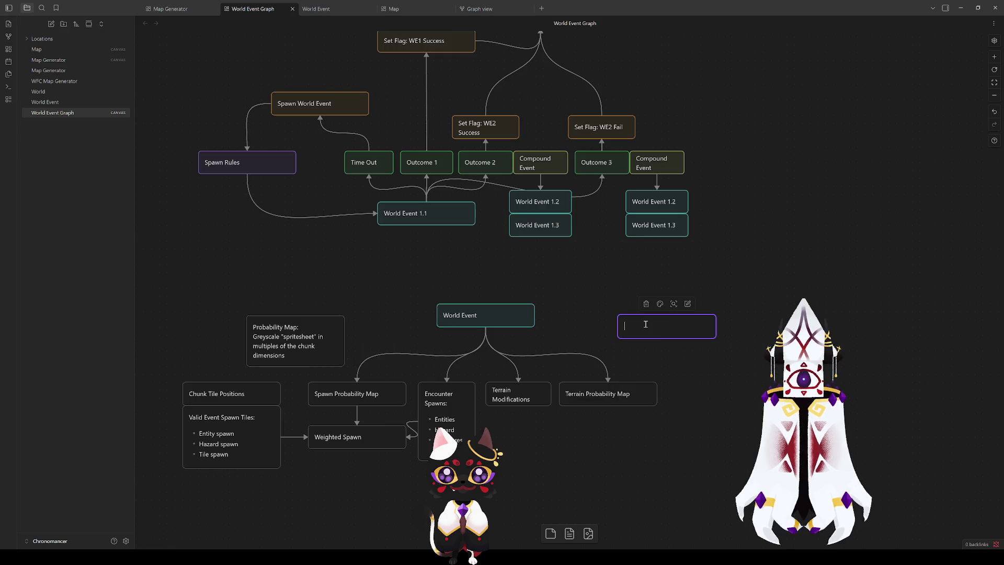
type("Permanent")
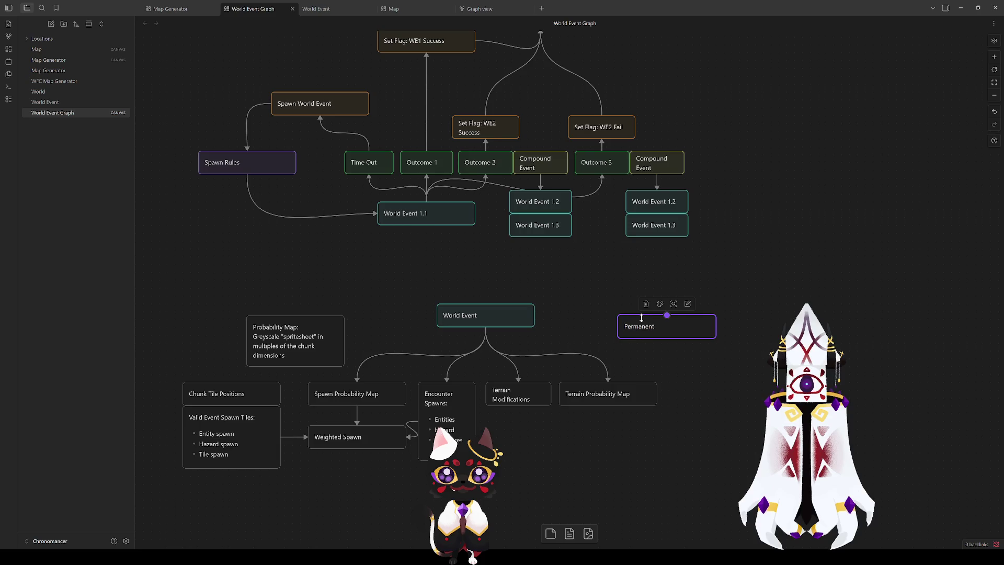
left_click(702, 362)
left_click(667, 331)
key("Delete")
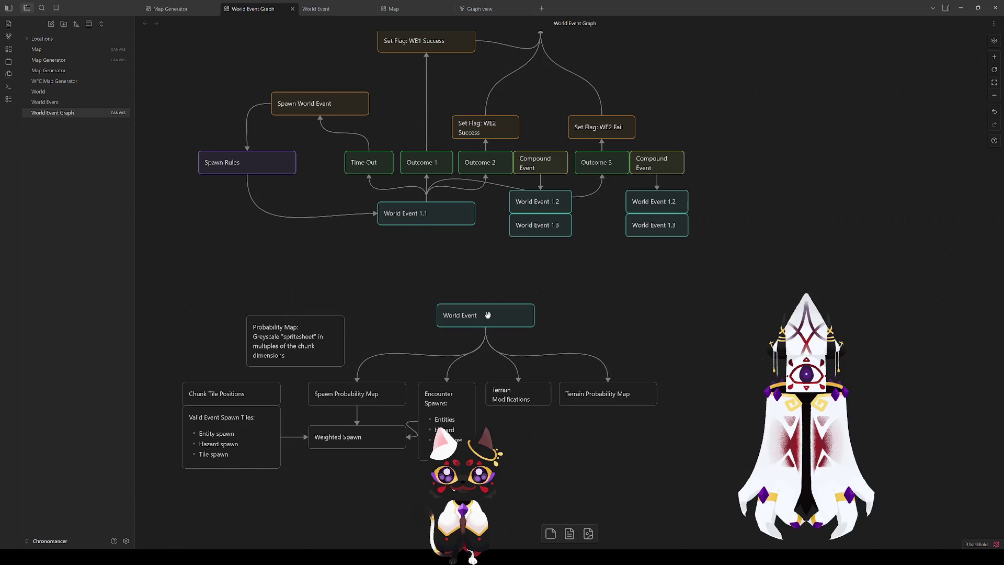
left_click(488, 315)
left_click(622, 316)
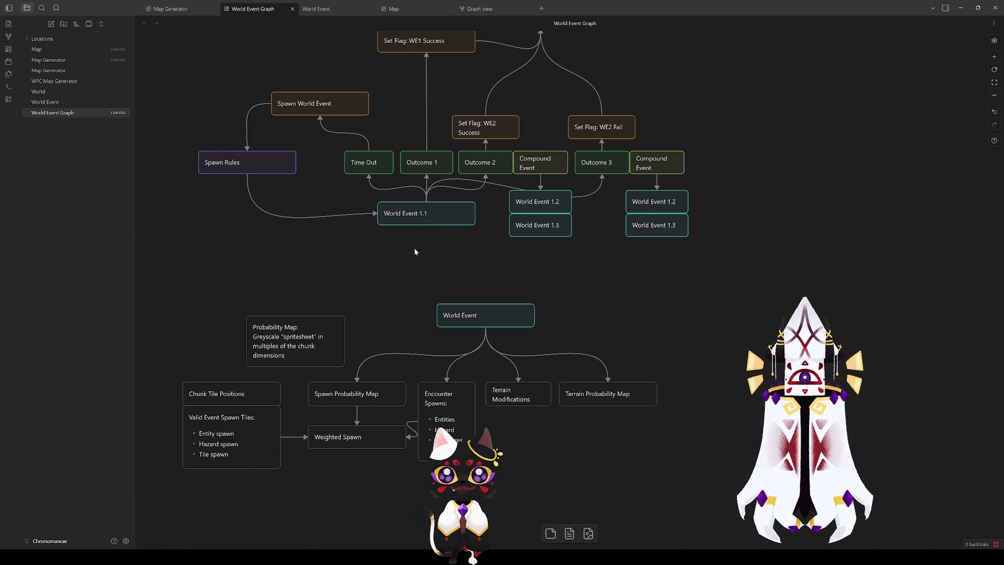
left_click_drag(330, 247, 325, 355)
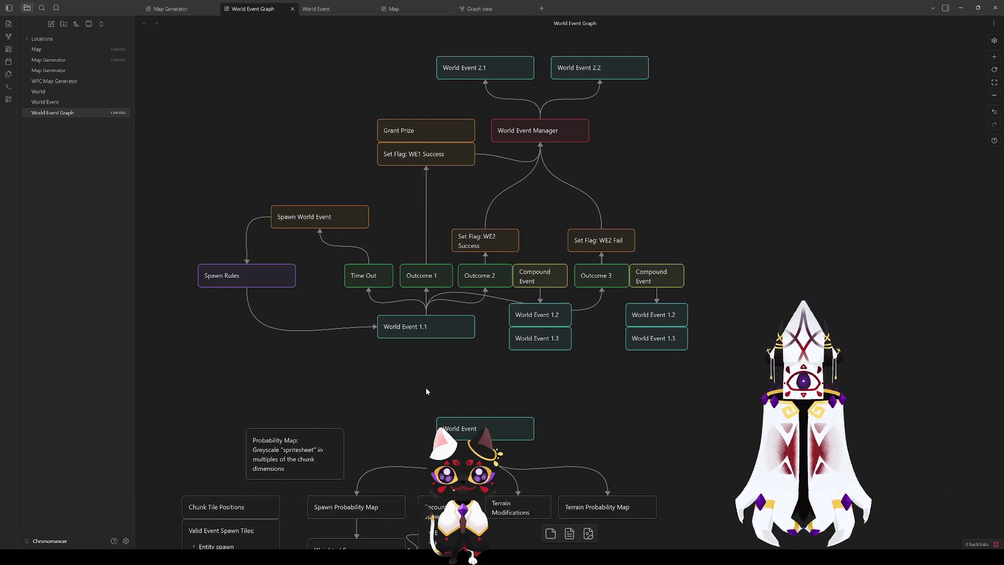
left_click_drag(426, 388, 396, 394)
left_click(404, 285)
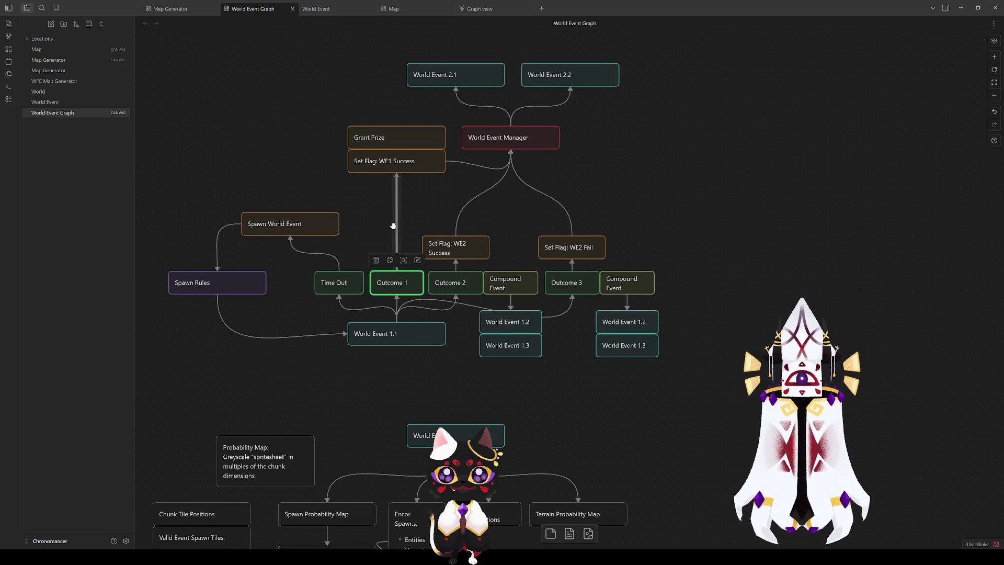
left_click(376, 227)
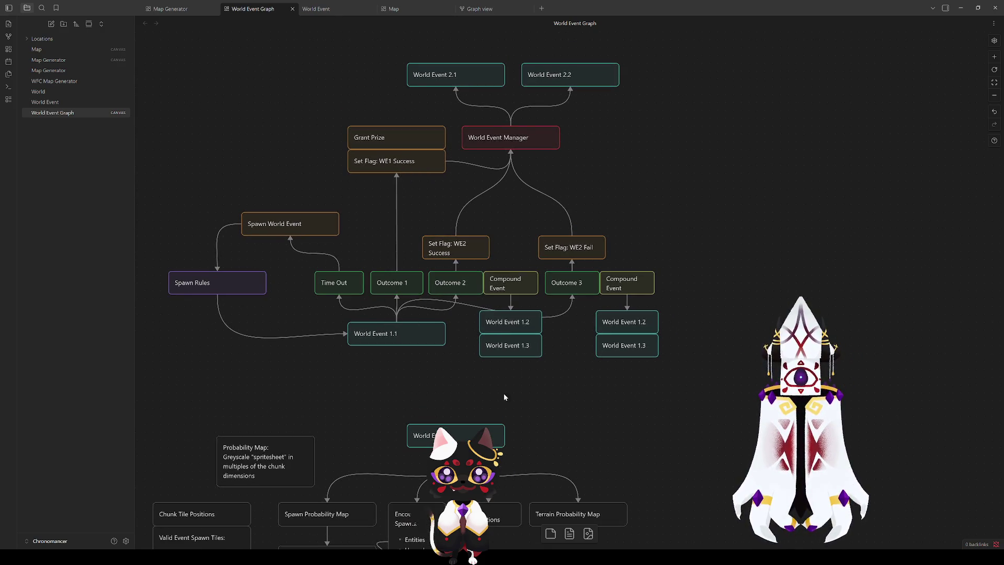
scroll(420, 384, "down", 2)
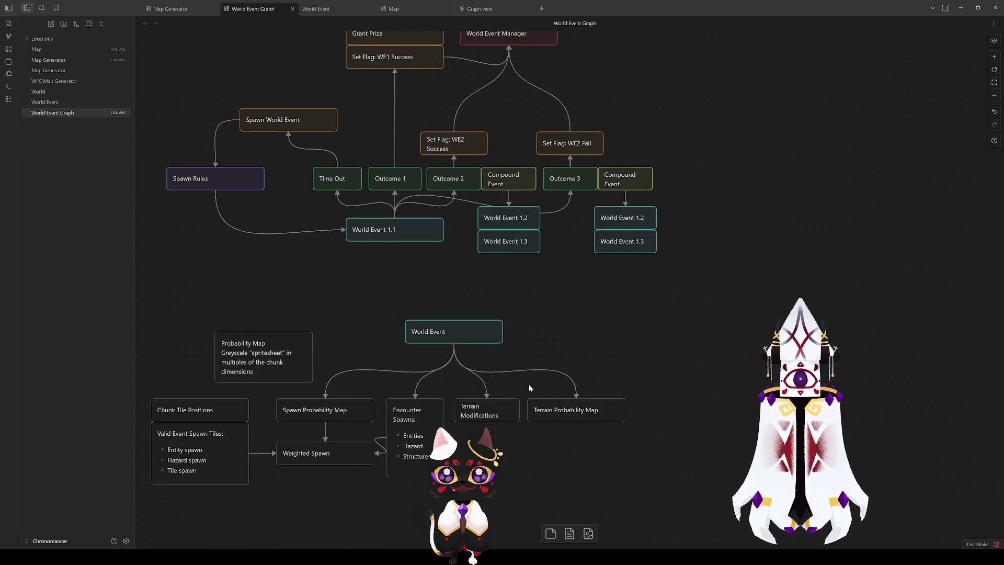
mouse_move(528, 387)
left_mouse_down()
mouse_move(559, 298)
mouse_move(770, 362)
mouse_move(522, 360)
left_mouse_up()
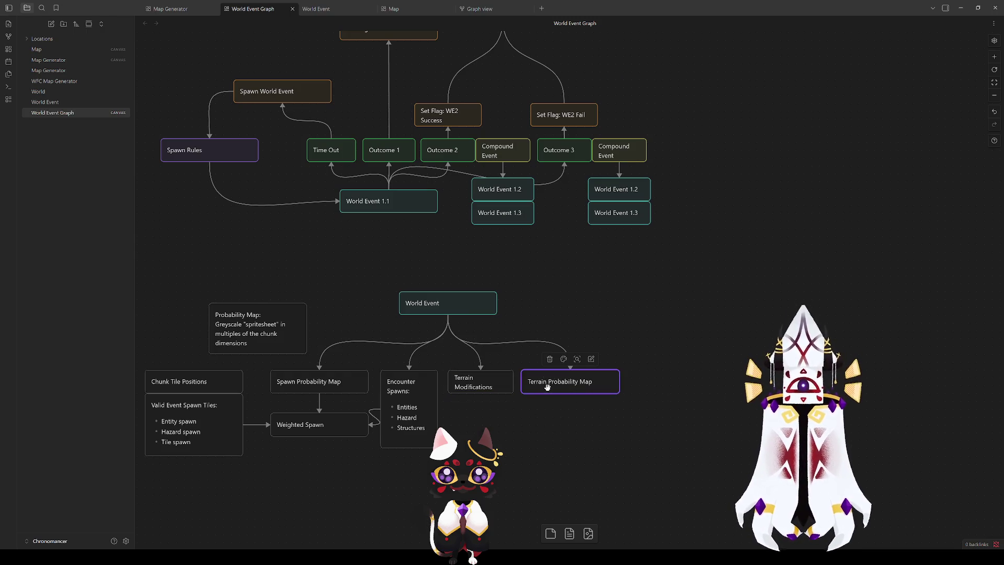
scroll(397, 251, "up", 5)
left_click(371, 186)
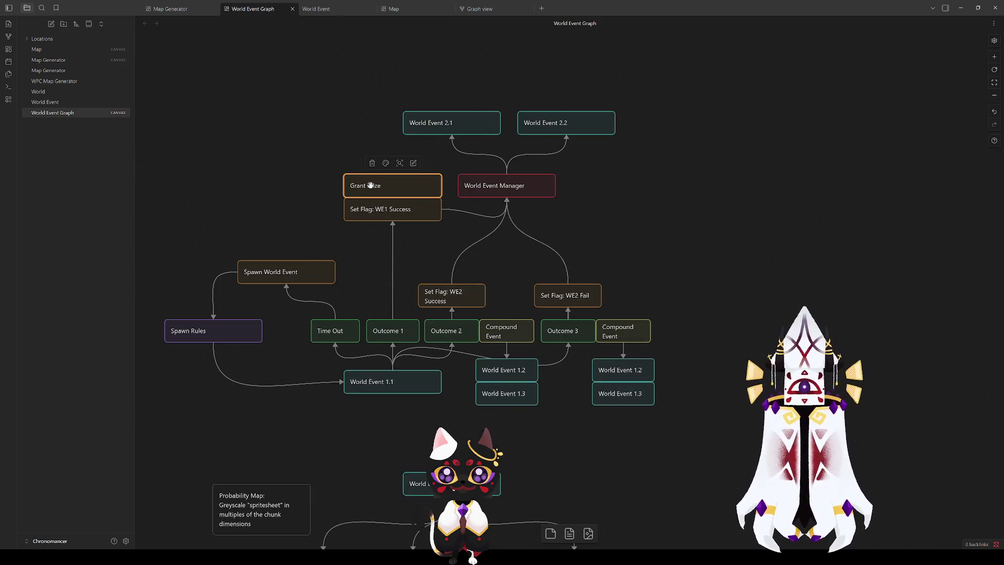
left_click(312, 300)
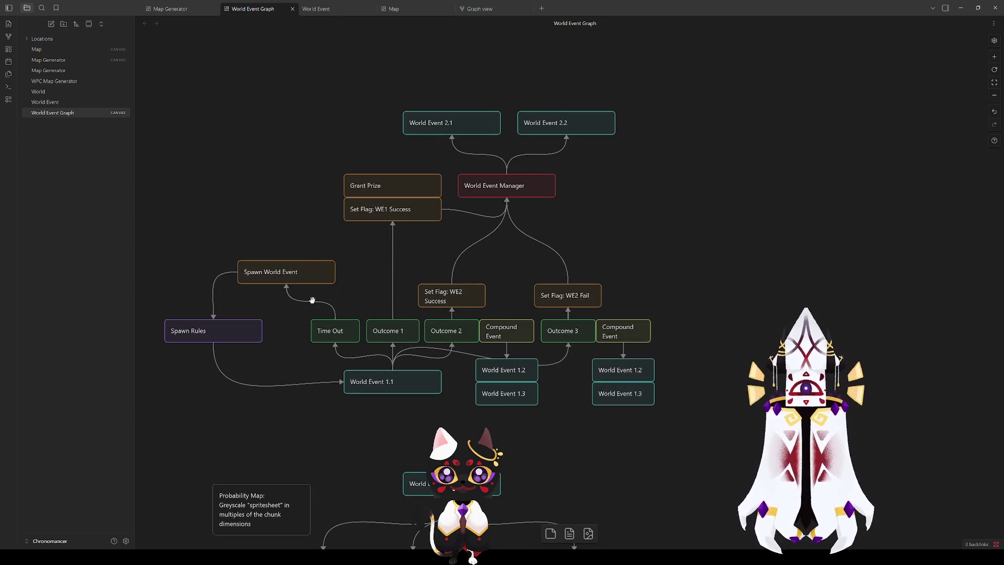
left_click(255, 272)
left_click(253, 412)
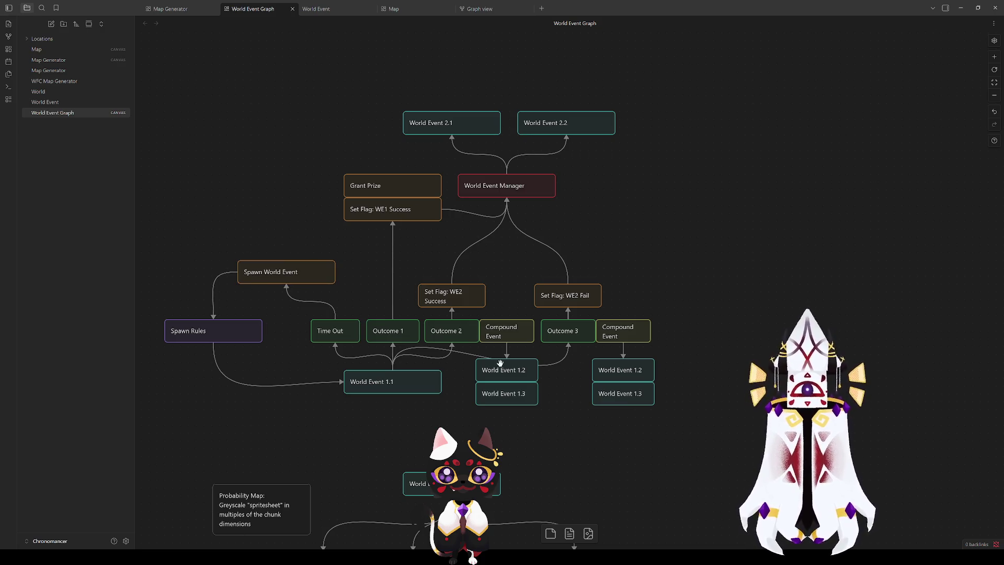
left_click(467, 336)
left_click(560, 431)
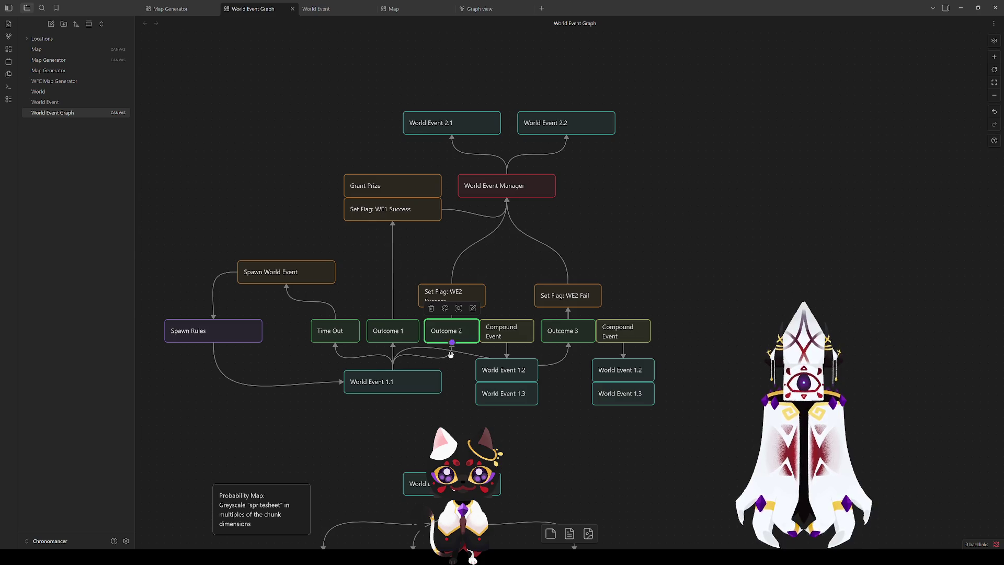
scroll(549, 366, "down", 3)
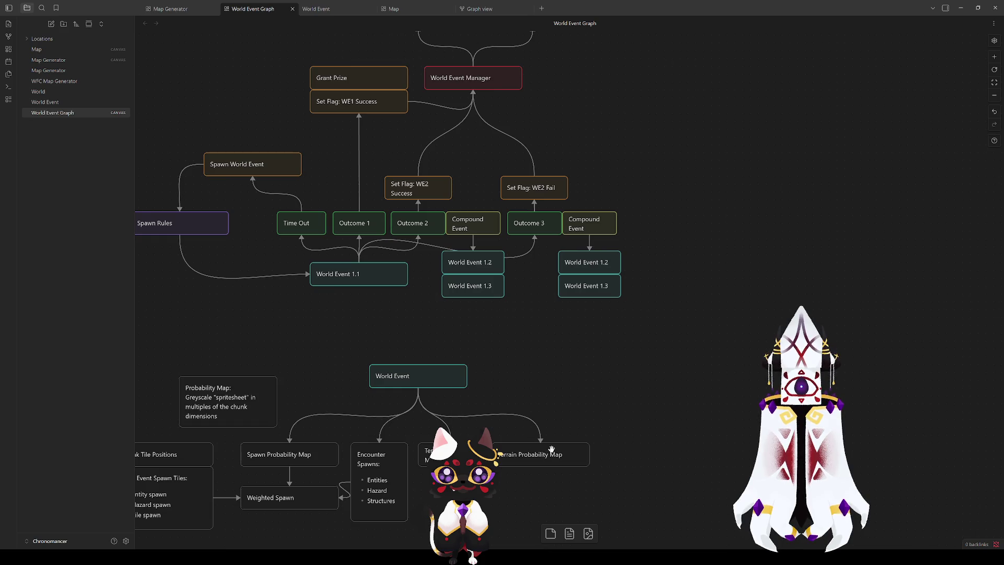
scroll(538, 416, "down", 3)
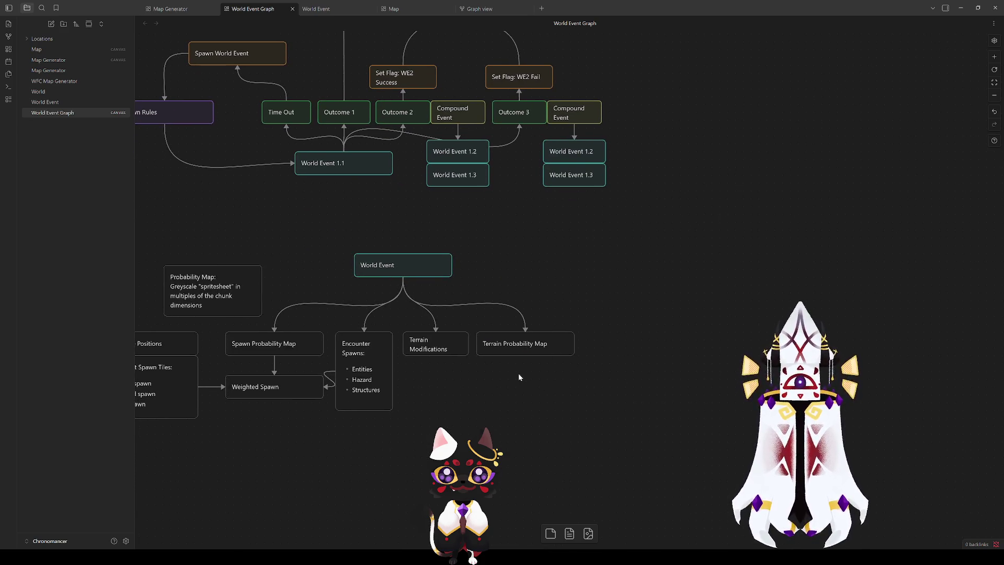
left_click_drag(563, 291, 596, 258)
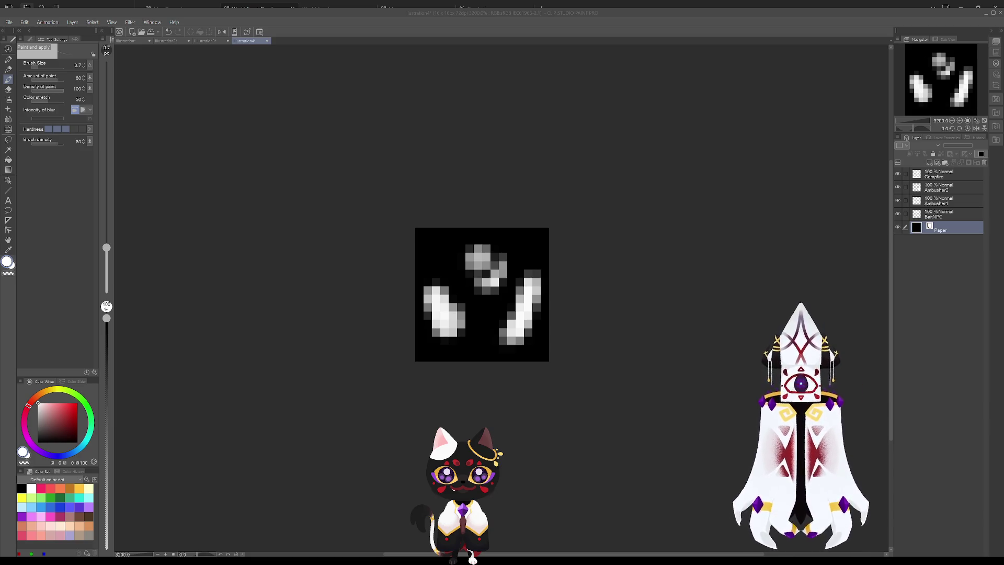
key("alt+Tab")
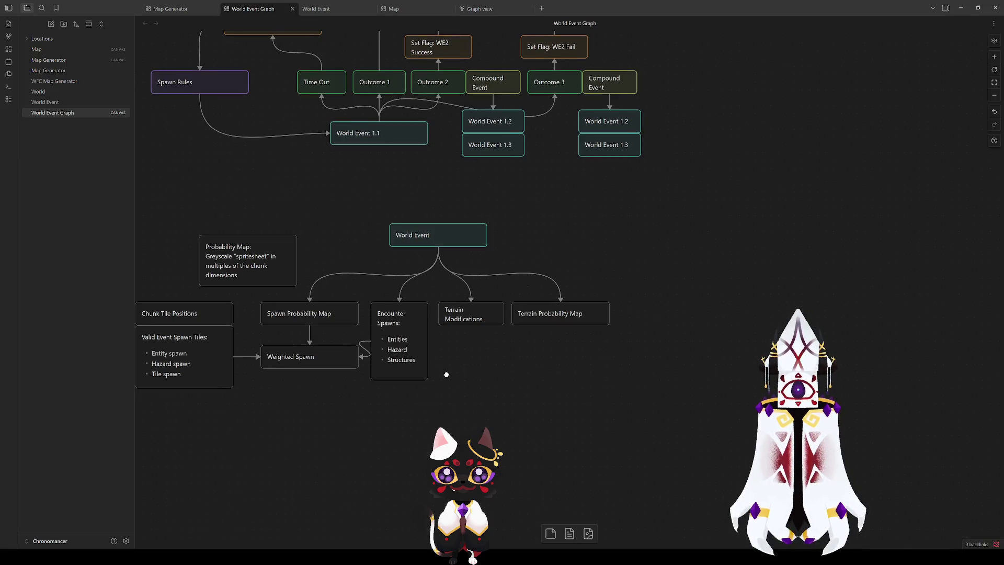
- Paste a copy of the Weighted Spawn card beside Encounter Spawns, then delete it
scroll(442, 375, "up", 1)
scroll(442, 375, "left", 1)
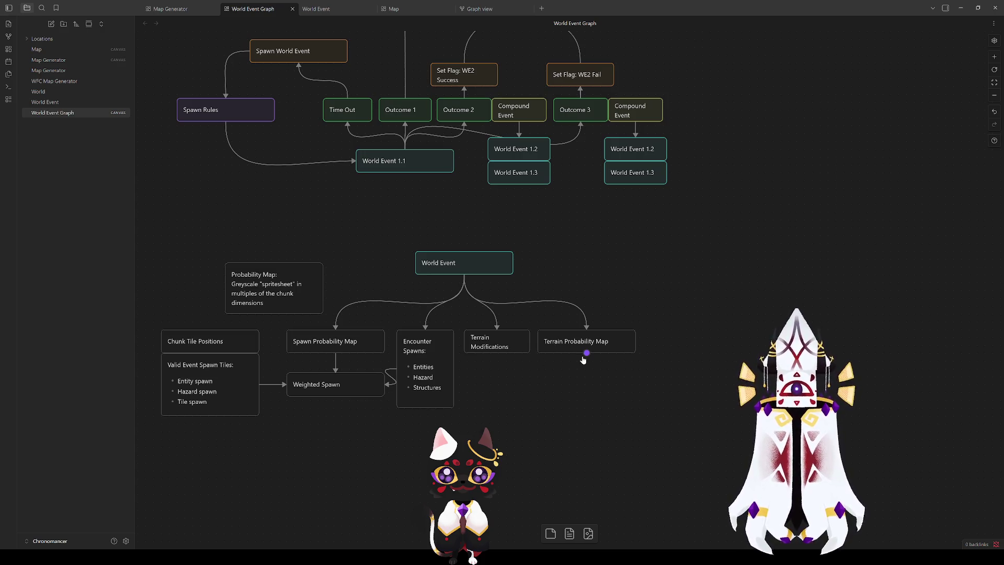
left_click(333, 386)
key("ctrl+v")
left_click_drag(560, 289, 538, 397)
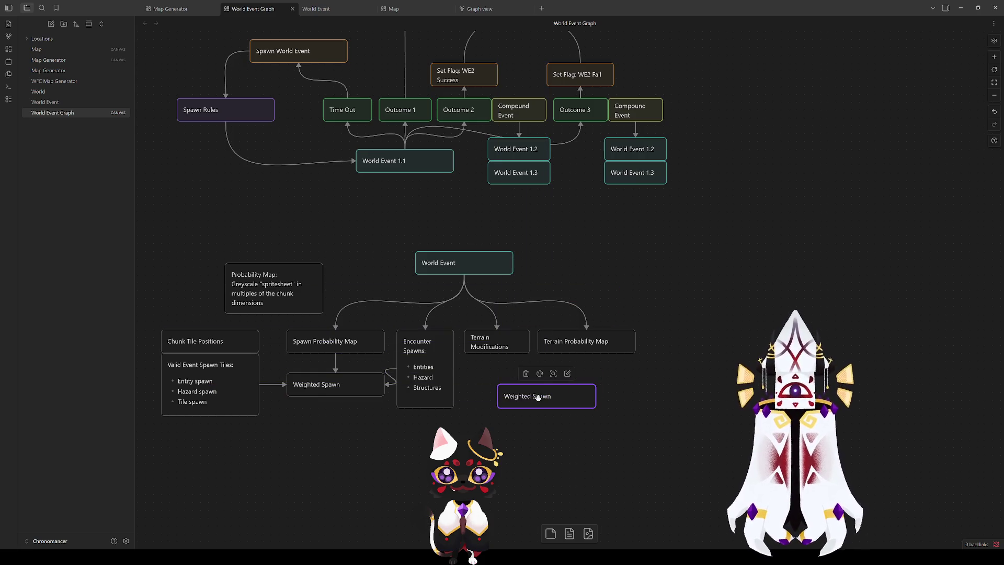
key("Delete")
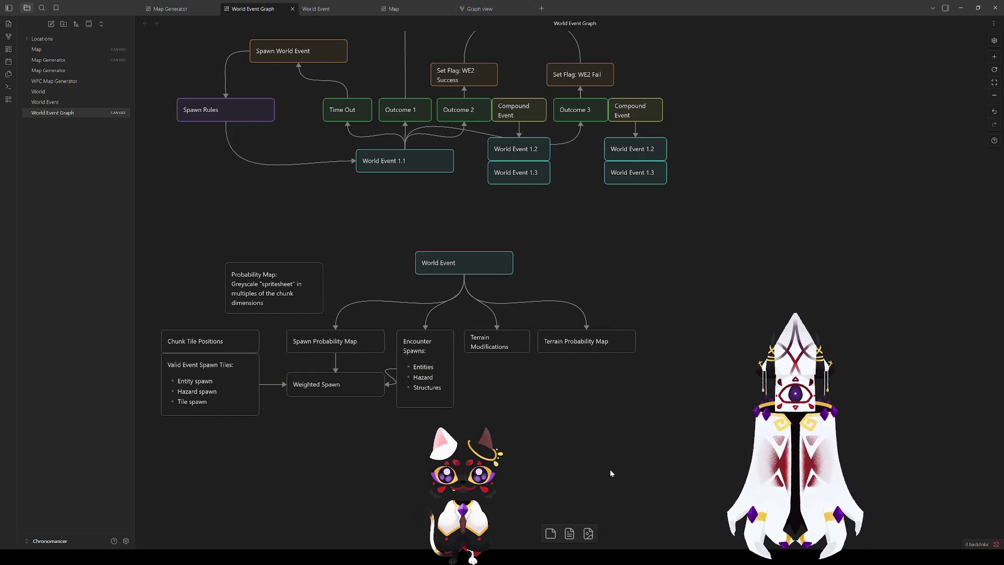
- Select the Terrain Probability Map card to begin editing it
left_click(580, 346)
left_click(588, 379)
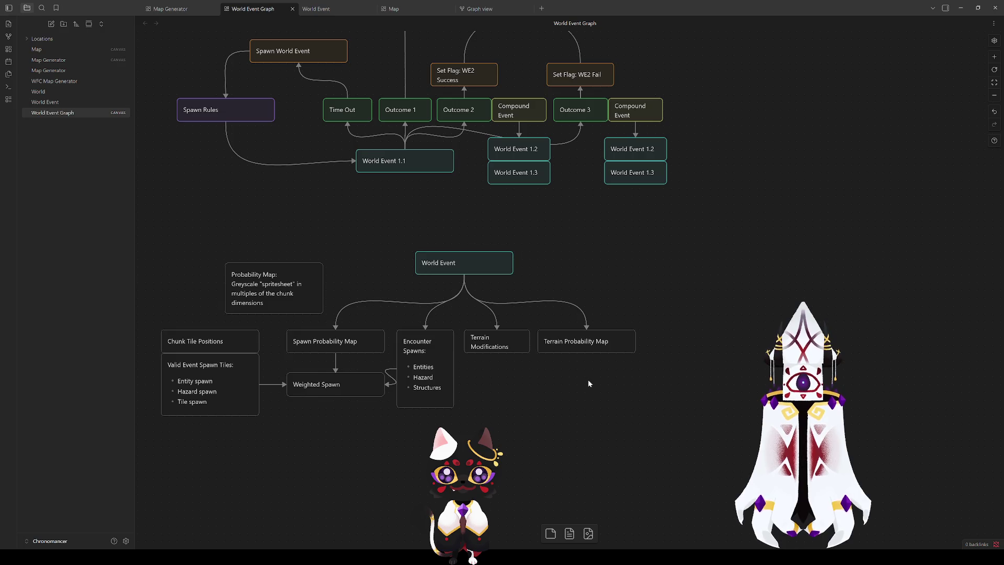
left_click(591, 341)
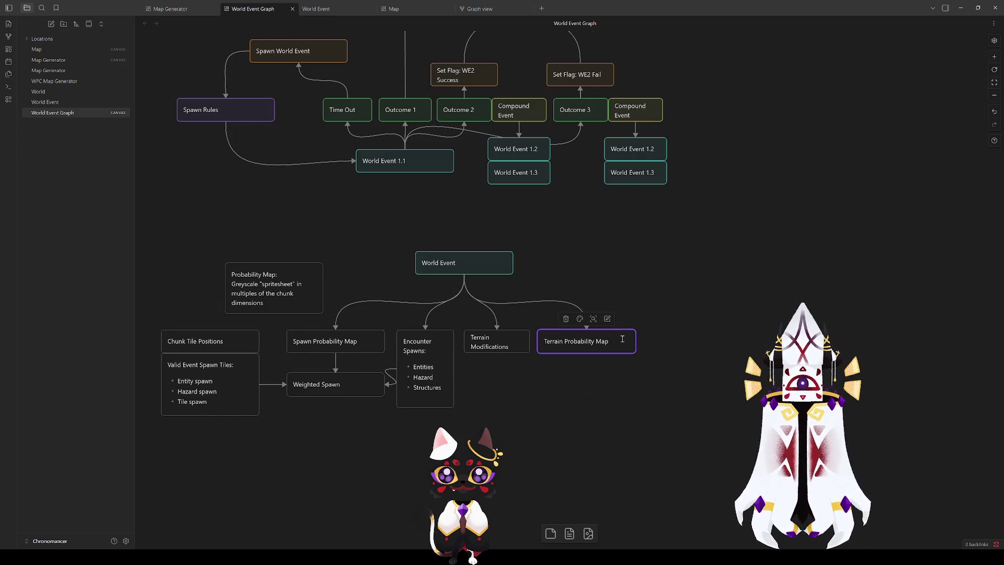
- Mark the Terrain Probability Map card as uncertain so it reads 'Terrain Probability Map(?)'
type("(?")
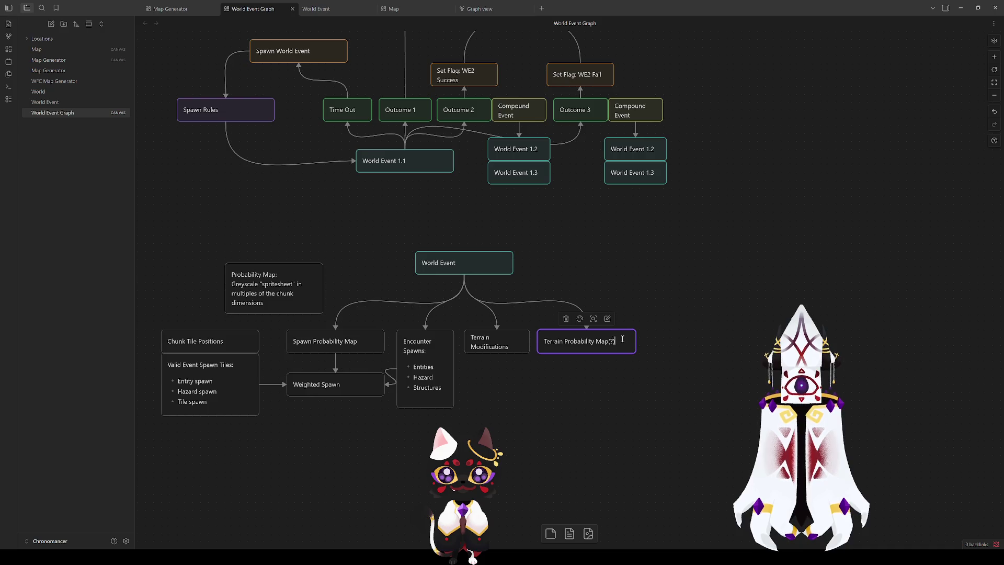
left_click(616, 363)
left_click(505, 345)
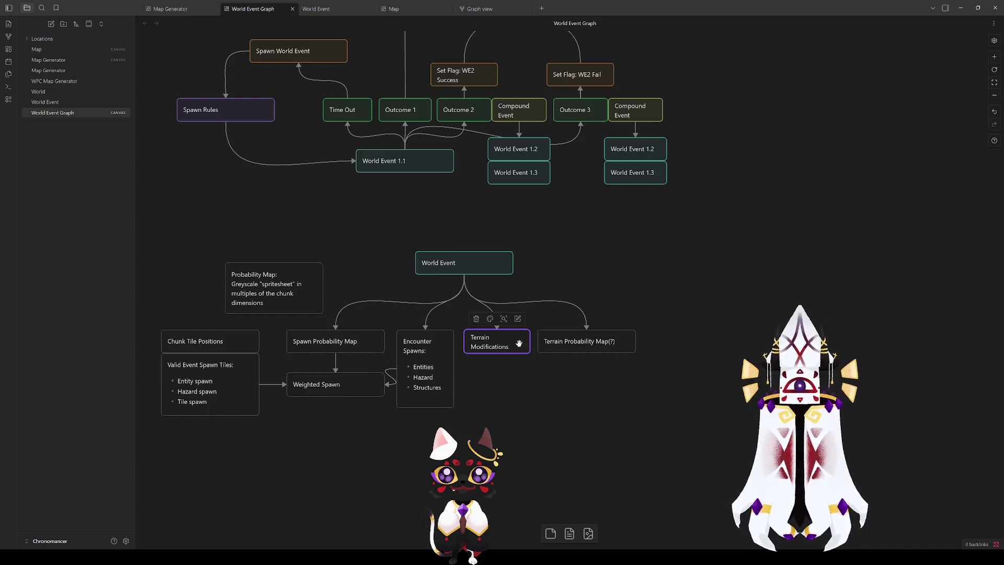
left_click(532, 438)
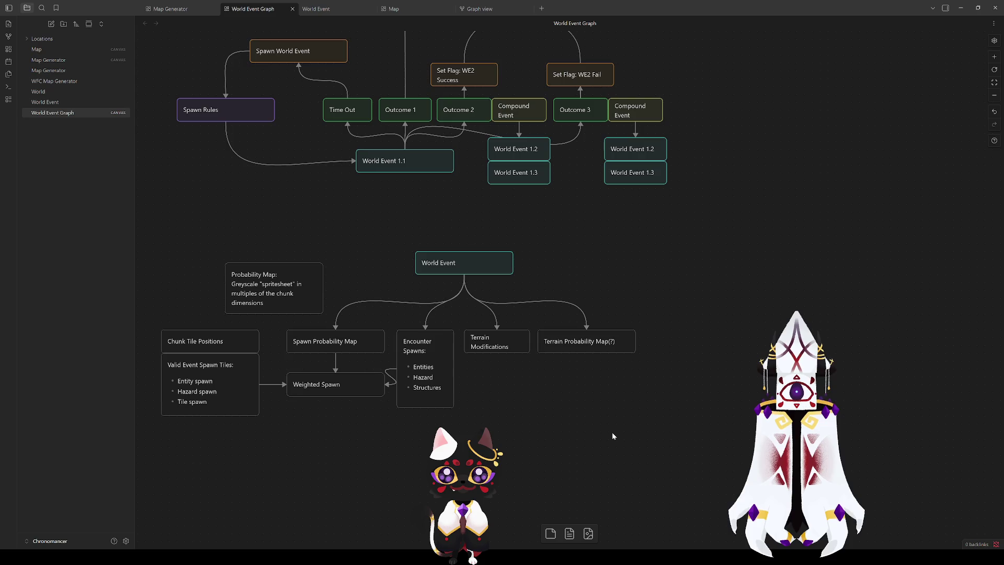
- Review the Terrain Modifications, Spawn Probability Map and Valid Event Spawn Tiles cards, then minimize Obsidian
left_click(492, 341)
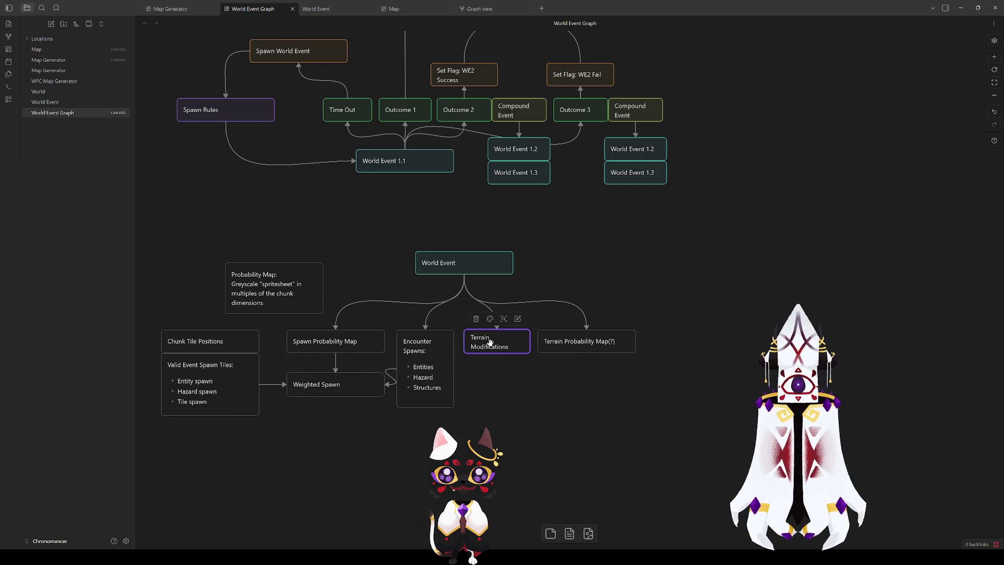
left_click(343, 340)
left_click(180, 366)
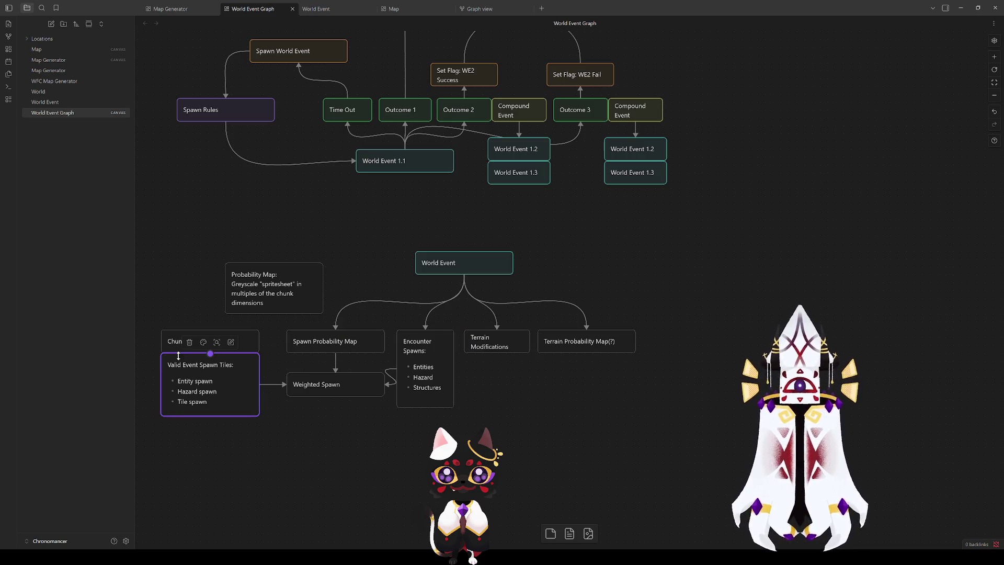
left_click(291, 458)
left_click(514, 341)
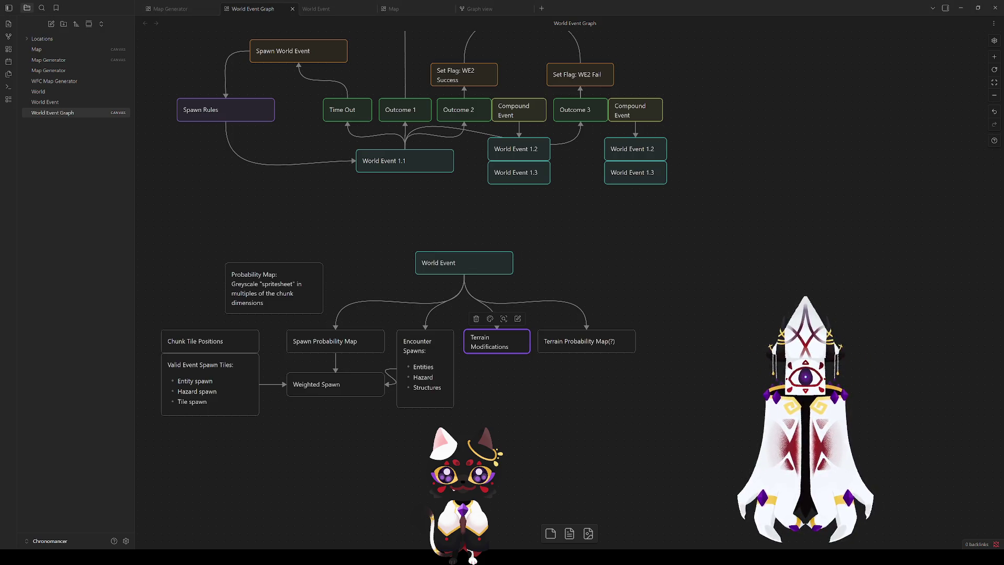
left_click(394, 488)
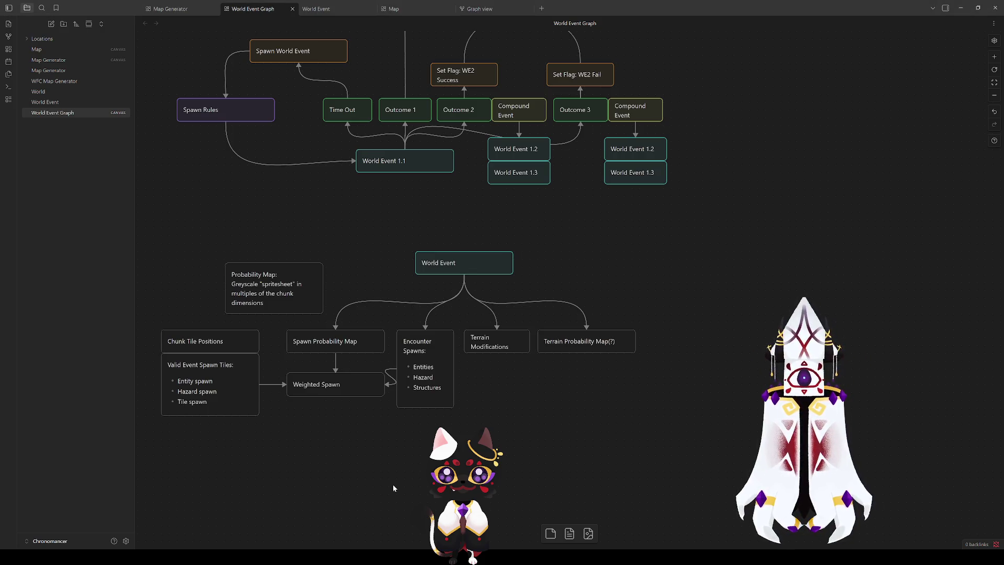
left_click(961, 10)
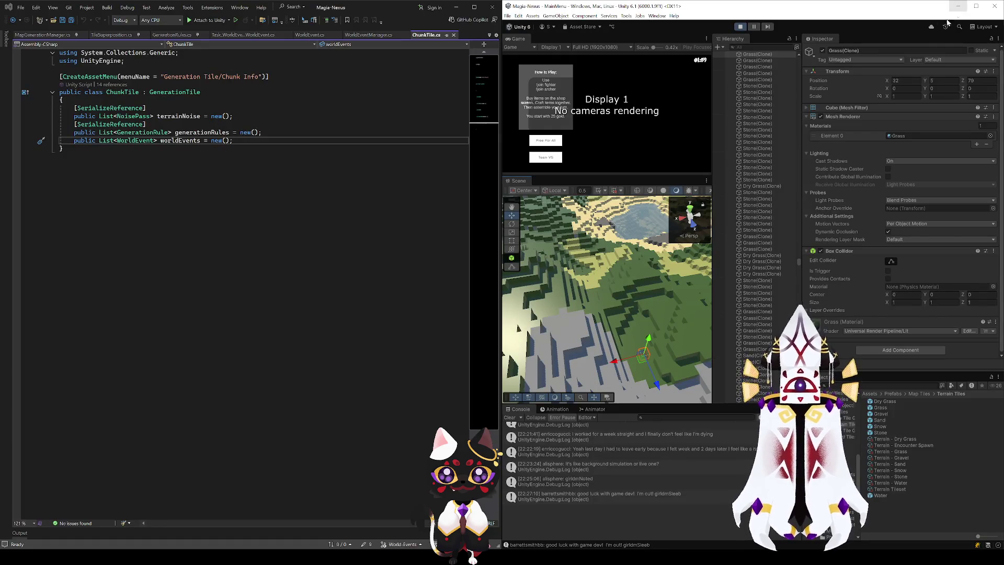
- Delete the spawnChunk assignment so CreateEncounter in WorldEvent.cs has an empty body
left_click(273, 275)
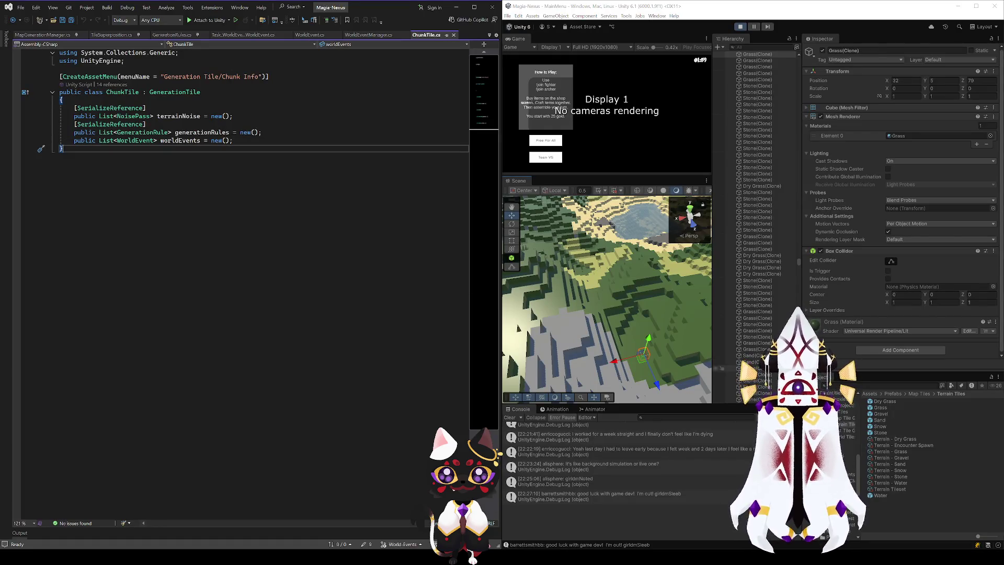
scroll(607, 267, "up", 10)
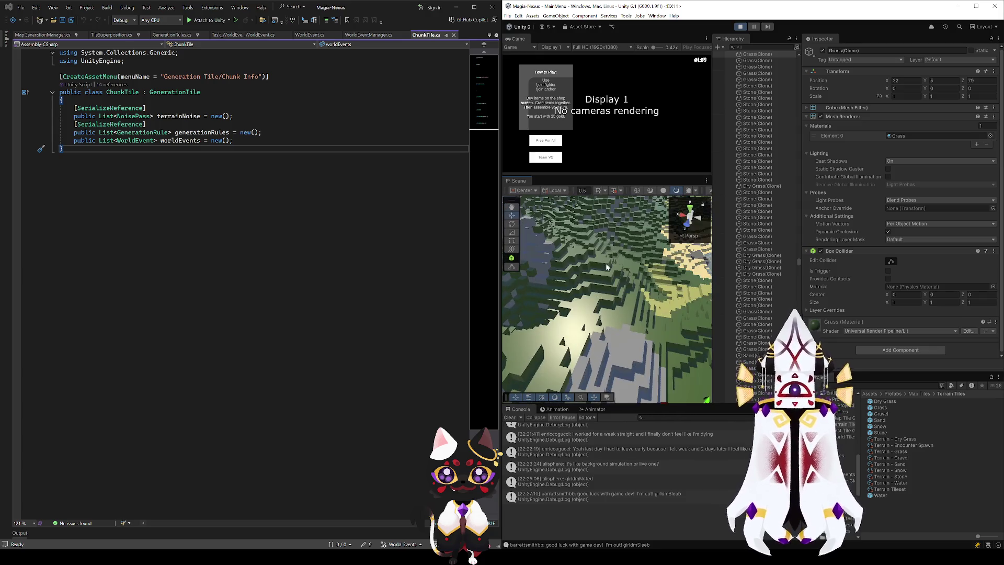
left_click(45, 34)
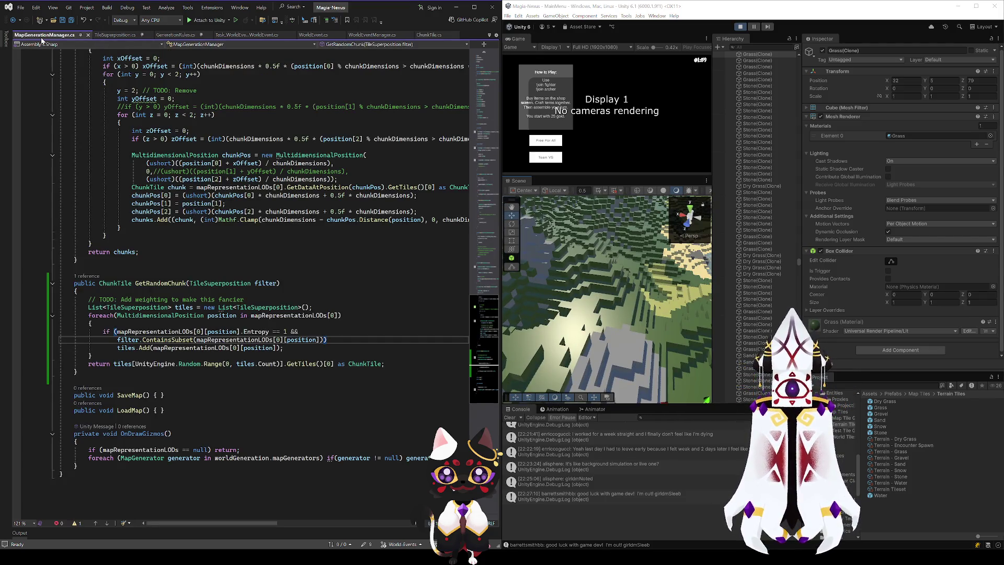
left_click(307, 36)
scroll(221, 172, "down", 4)
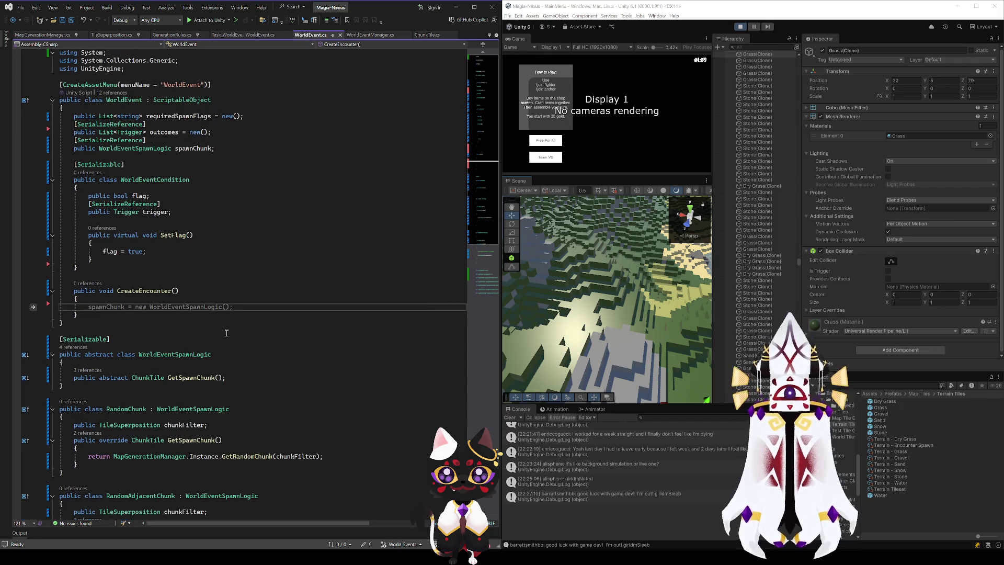
left_click(222, 173)
left_click(175, 210)
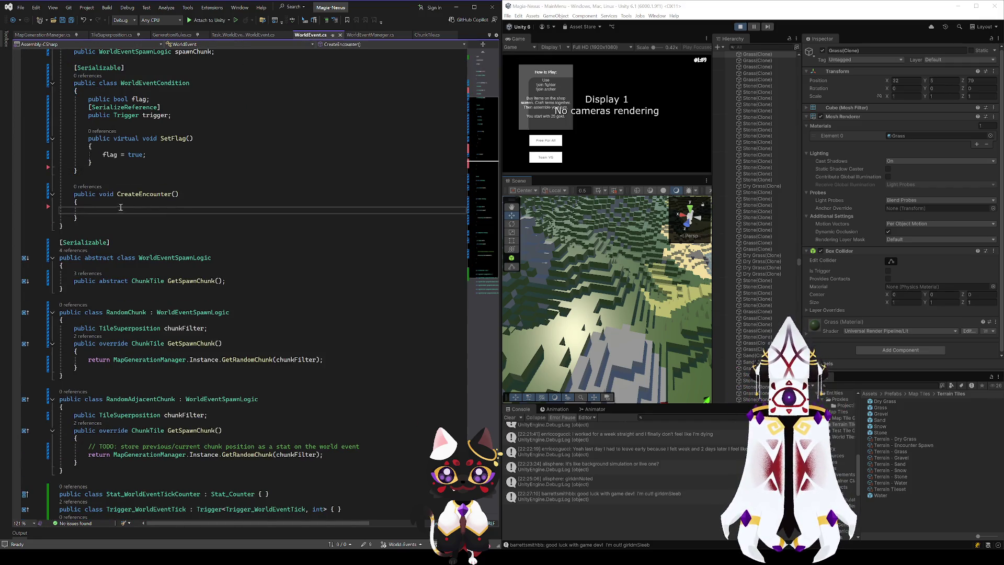
key("Down")
left_click(135, 194)
double_click(135, 194)
scroll(152, 277, "up", 3)
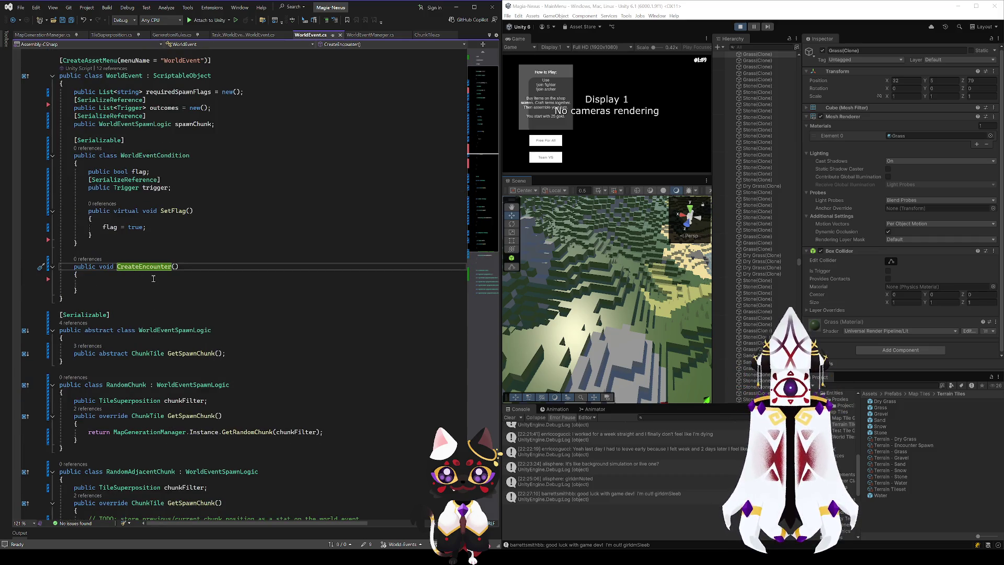
- Browse MapGenerationManager.cs and GenerationRules.cs, then return to WorldEvent.cs
left_click(62, 34)
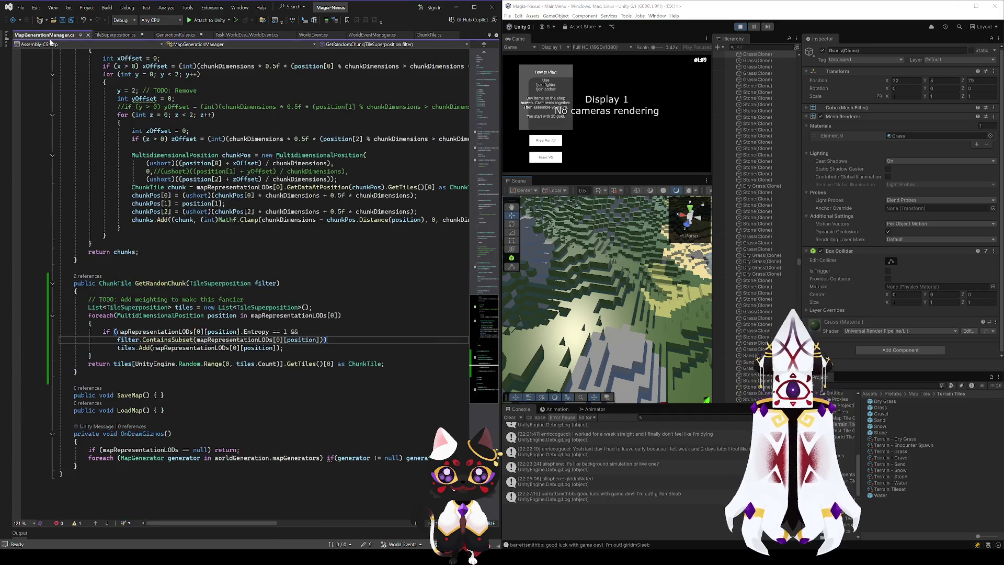
scroll(198, 341, "up", 3)
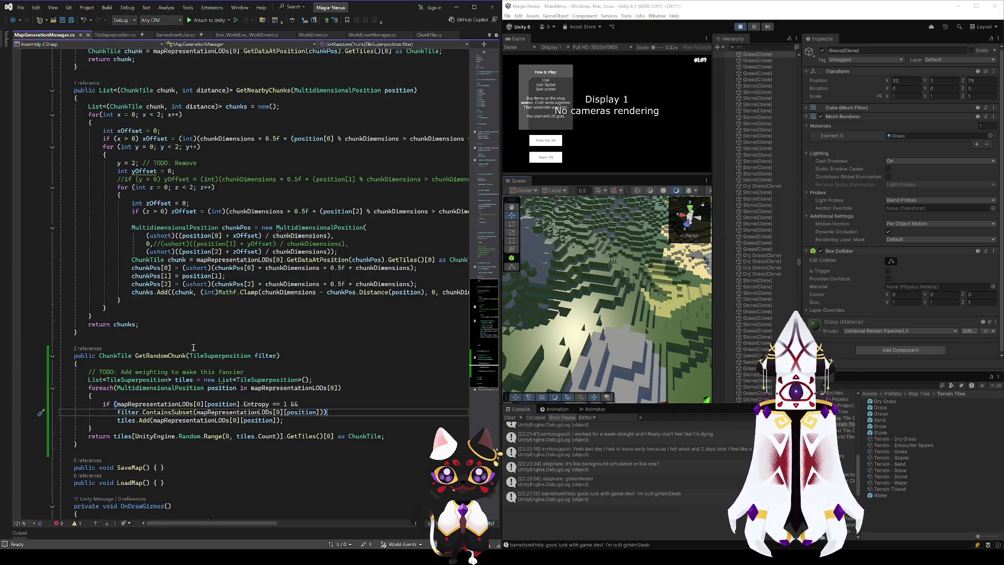
scroll(180, 351, "up", 15)
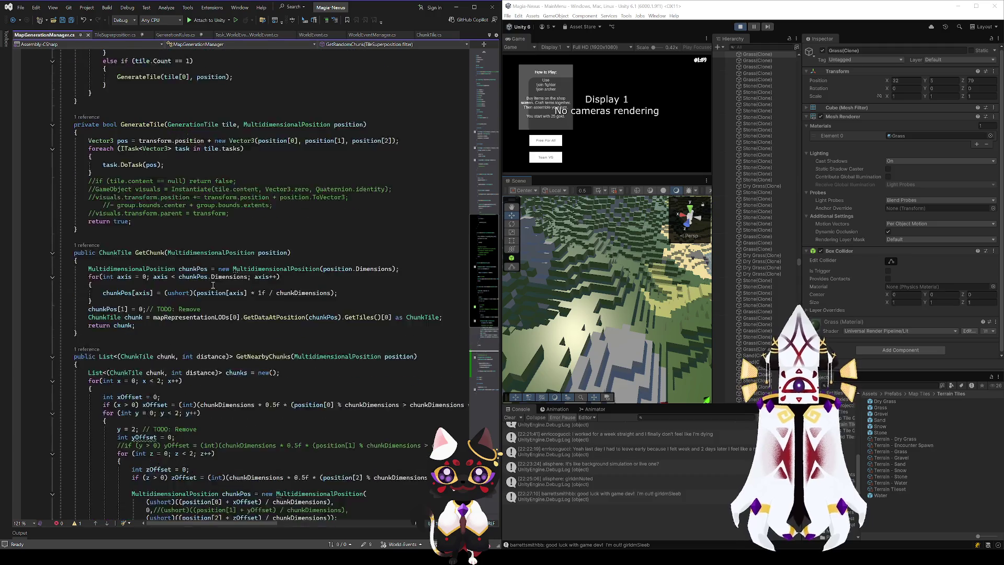
scroll(211, 290, "up", 17)
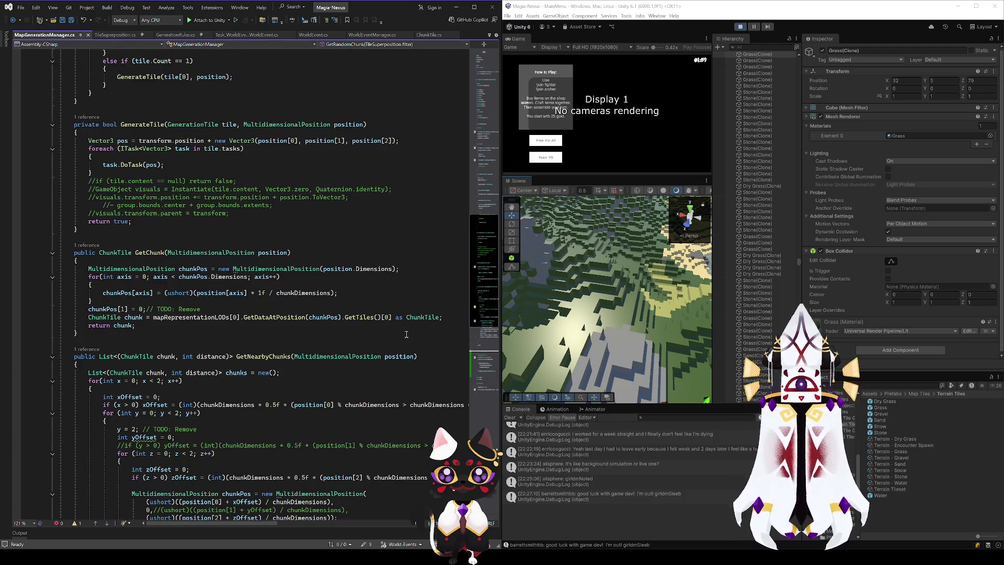
scroll(493, 169, "down", 20)
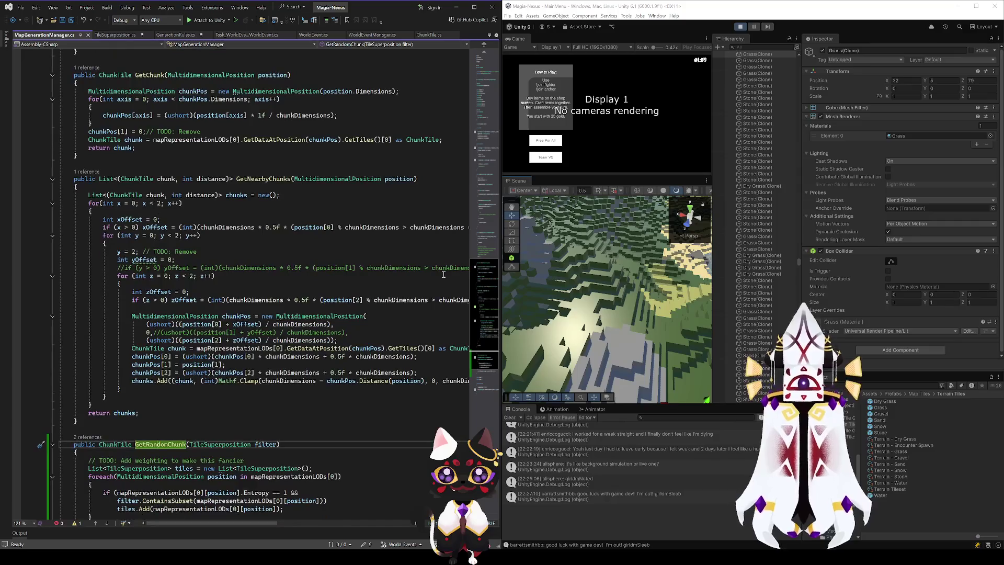
left_click(180, 36)
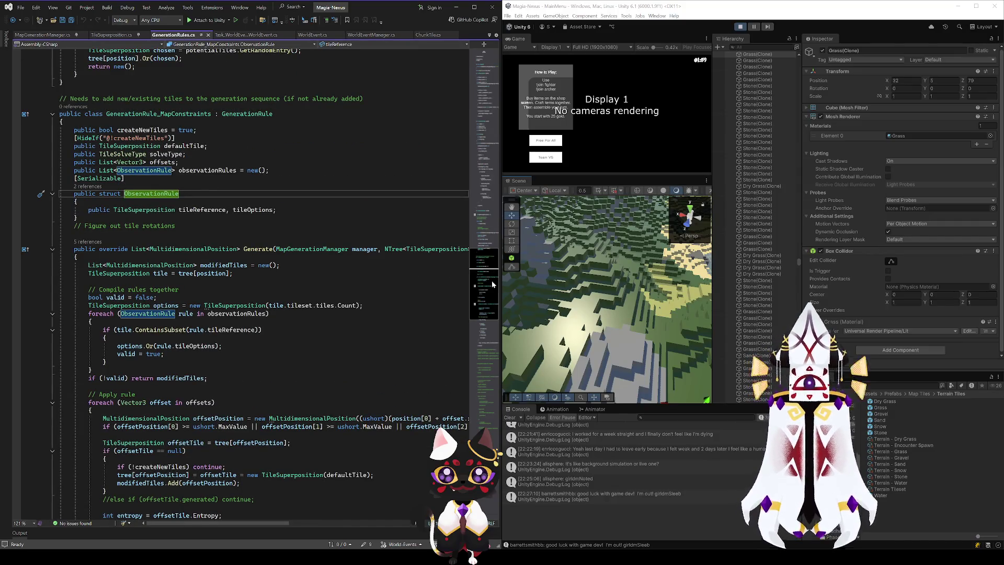
left_click_drag(491, 281, 484, 152)
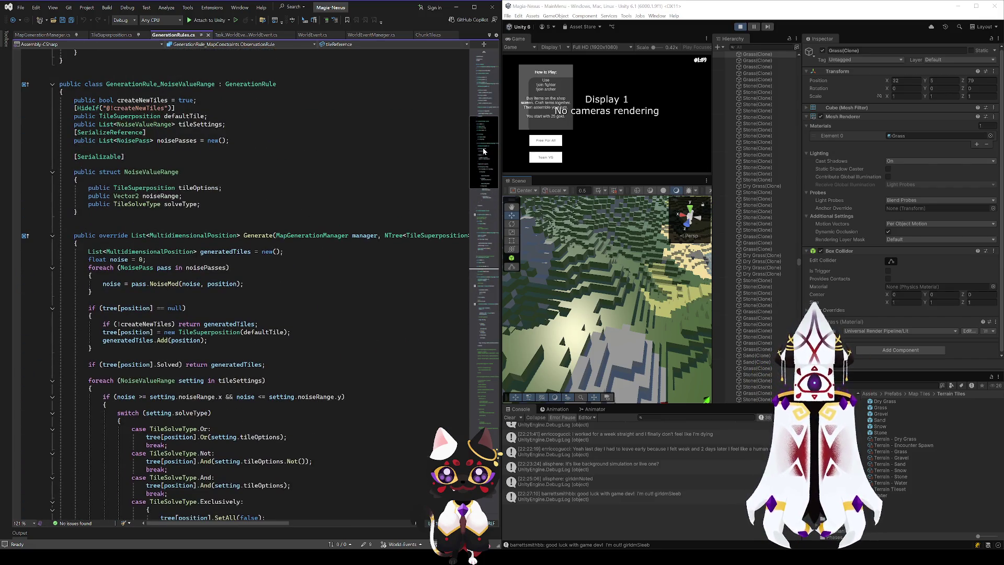
left_click(311, 35)
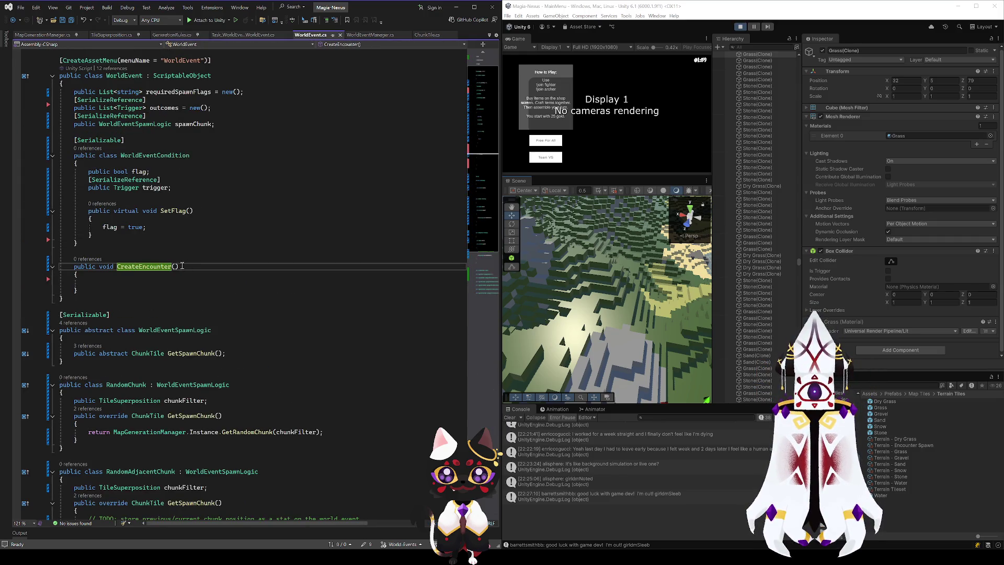
- Look up the NTree<TileSuperposition> type in MapGenerationManager.cs for CreateEncounter's parameter
left_click(310, 296)
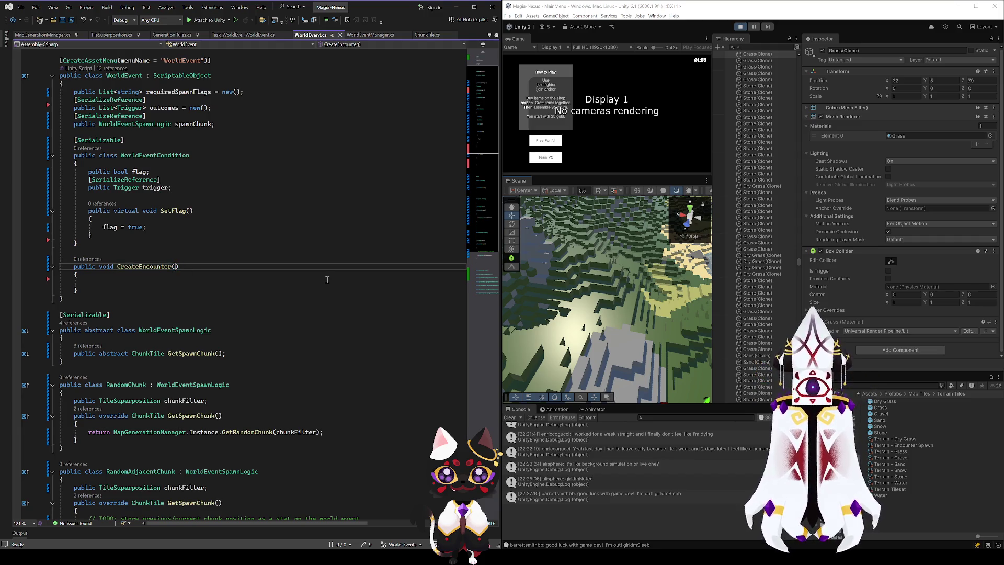
type("Map")
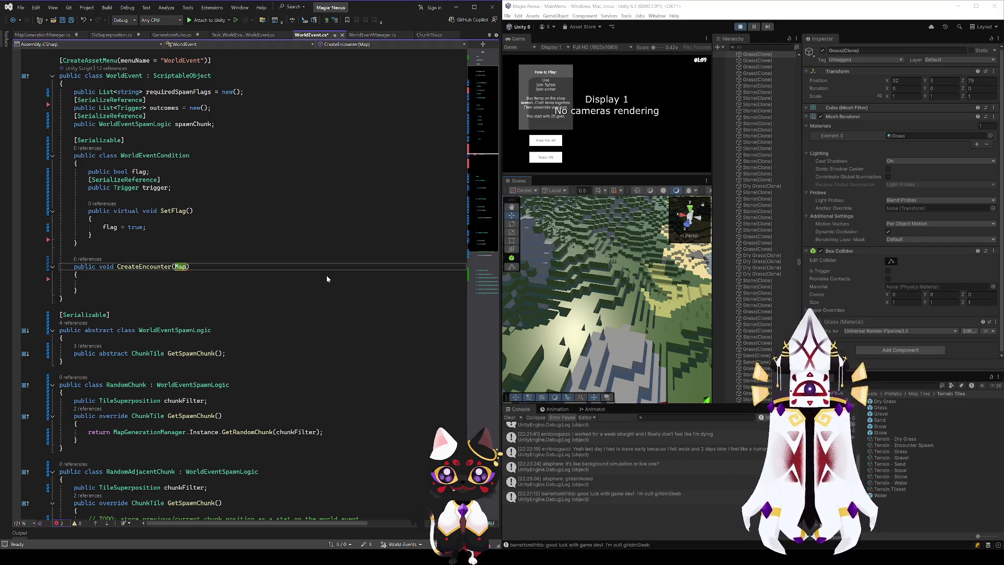
key("BackSpace")
key("BackSpace")
key("BackSpace")
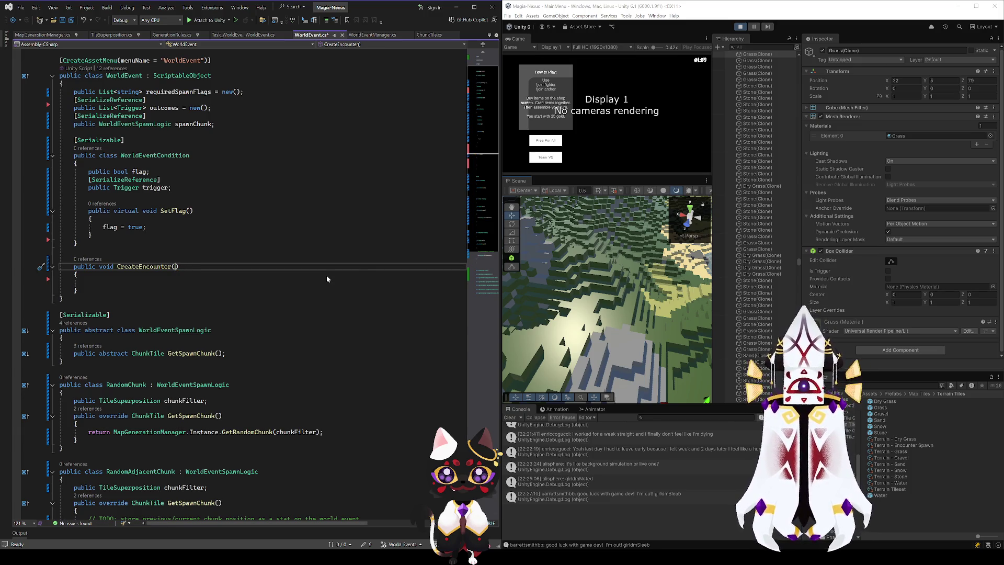
left_click(43, 35)
scroll(176, 203, "up", 15)
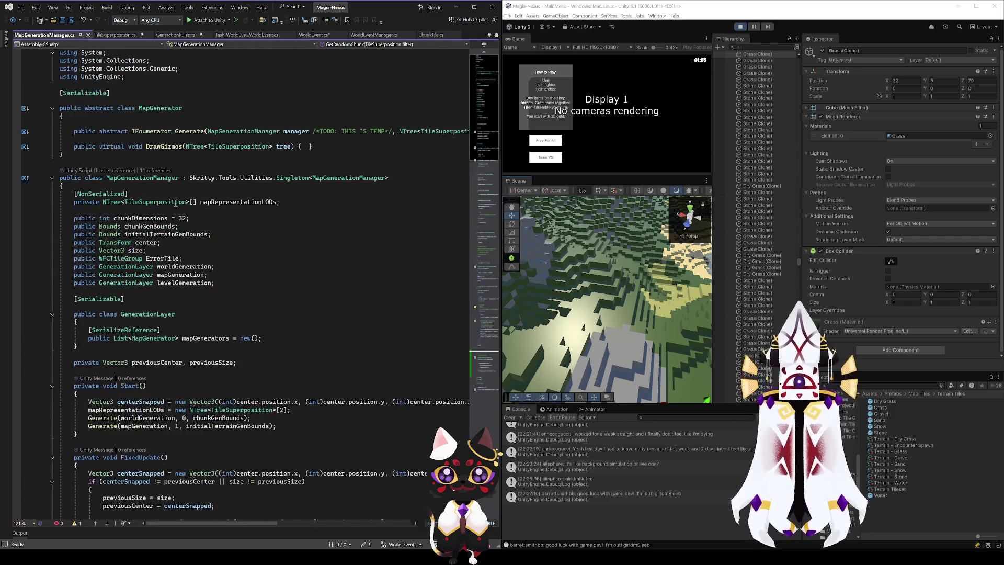
left_click_drag(103, 202, 189, 202)
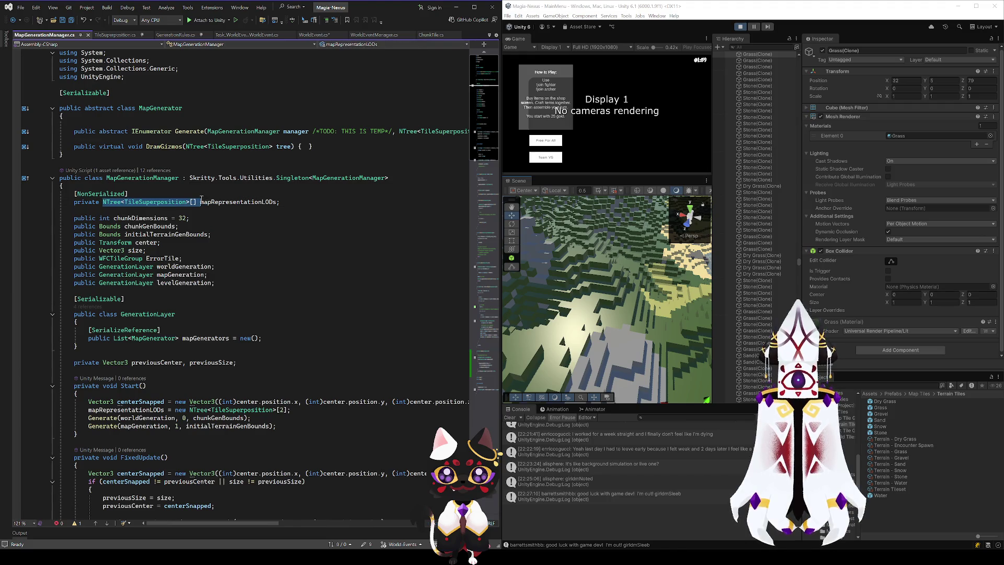
left_click(12, 20)
- Give CreateEncounter an NTree<TileSuperposition> terrainMap parameter and save WorldEvent.cs
type("NTree<TileSuperposition>")
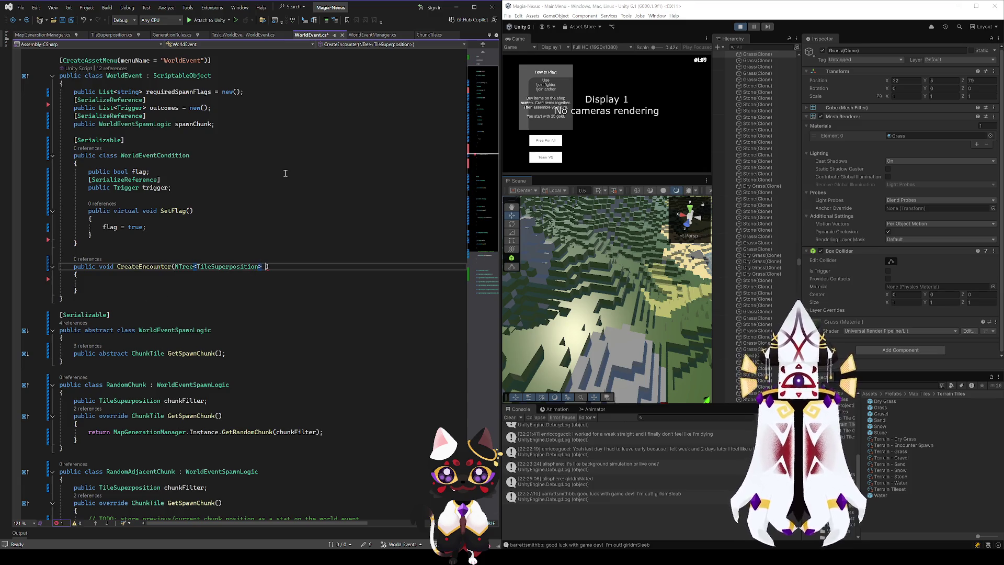
type("map")
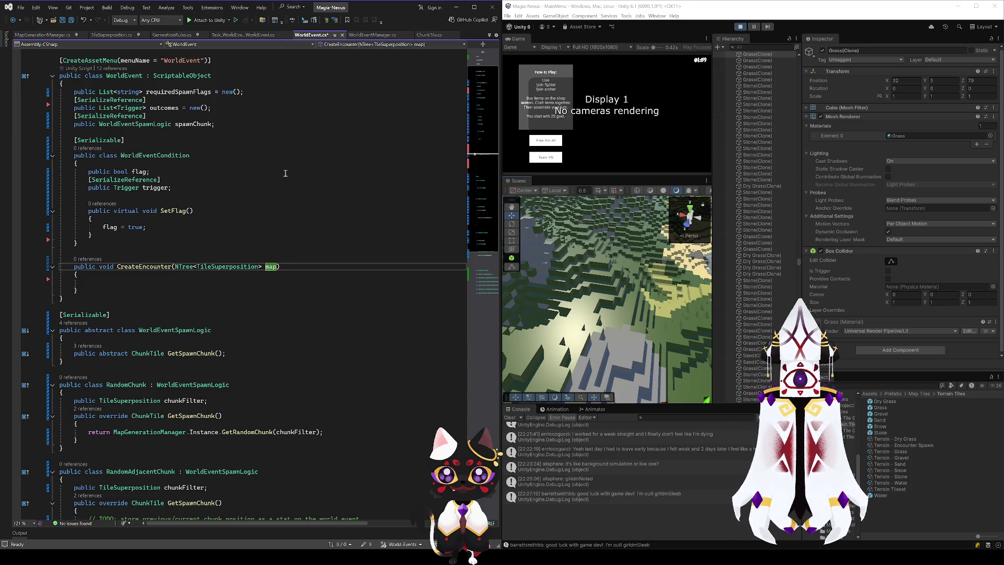
key("BackSpace")
key("BackSpace")
key("BackSpace")
type("te")
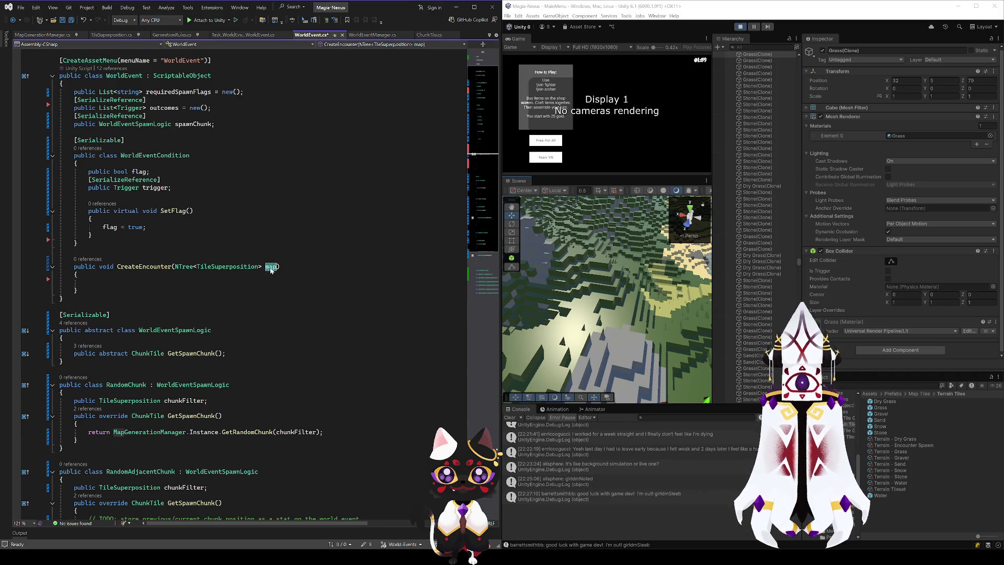
type("rrainM")
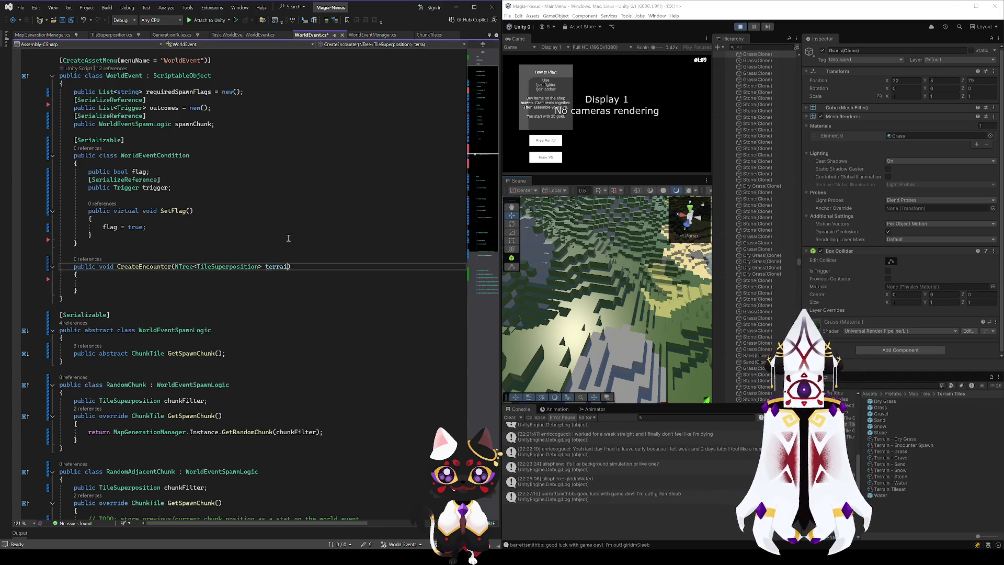
type("ap")
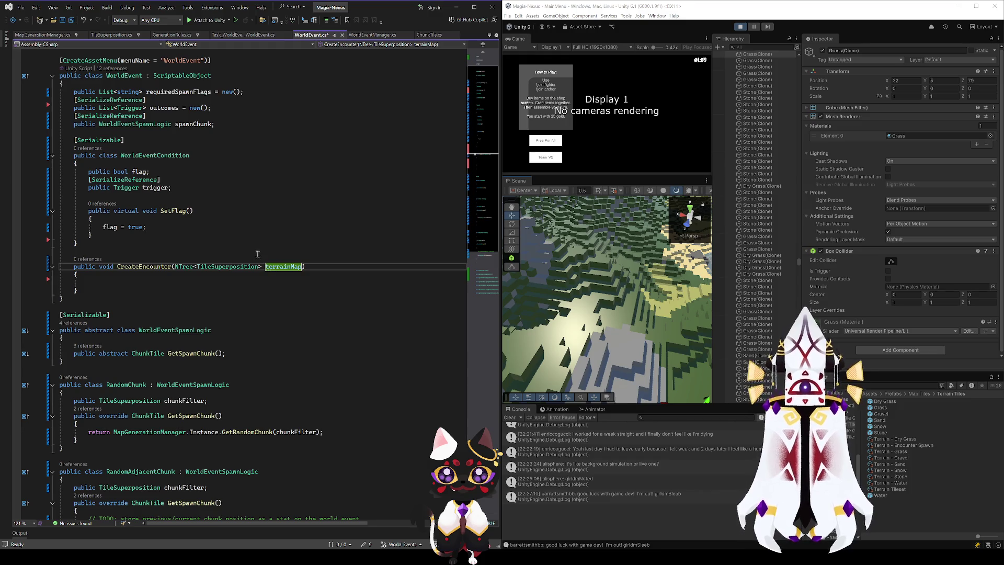
left_click(253, 245)
key("ctrl+s")
- Check the terrainMap signature and empty body, then go to the WorldEvent class declaration
left_click(303, 266)
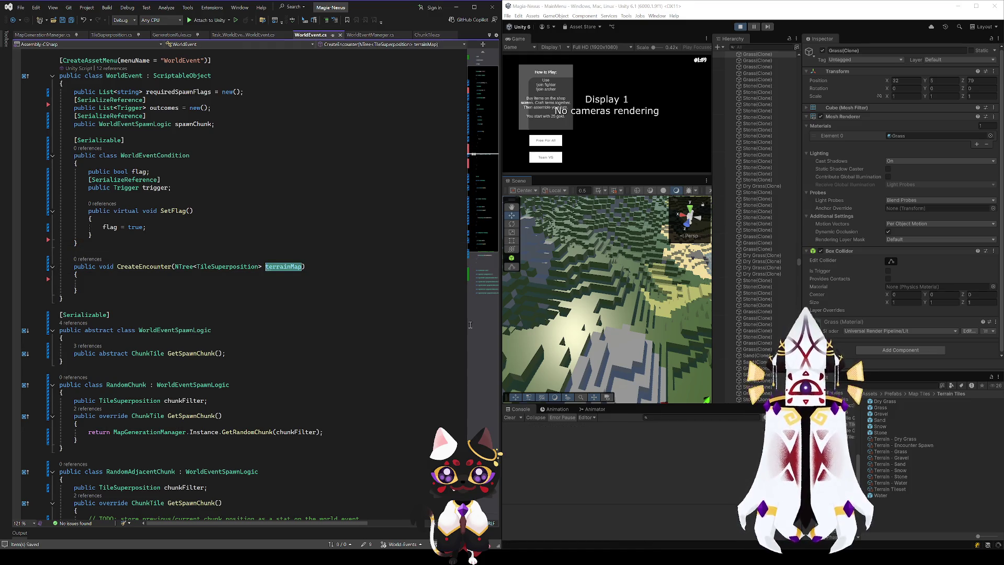
left_click(107, 287)
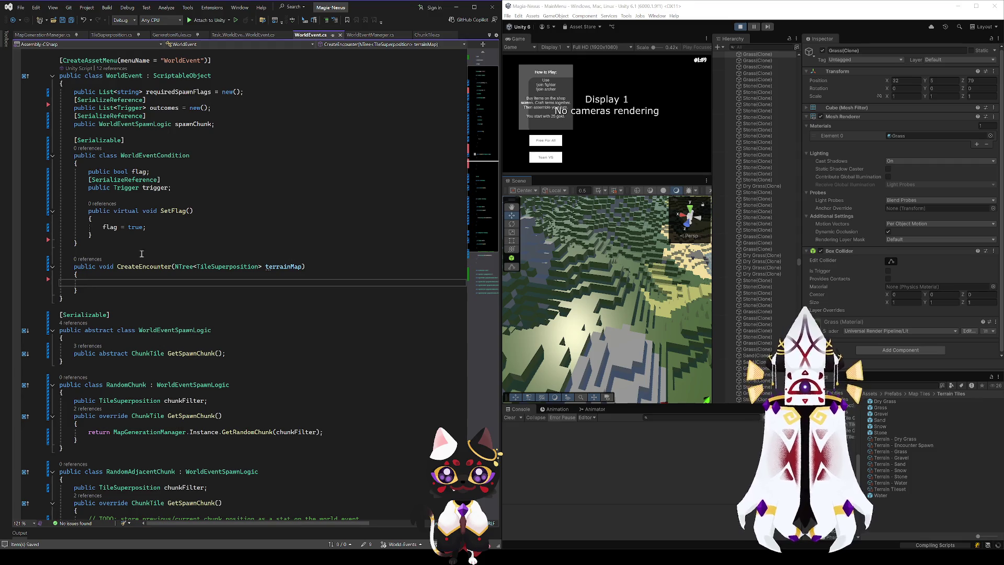
left_click(115, 267)
scroll(169, 135, "up", 1)
left_click(126, 100)
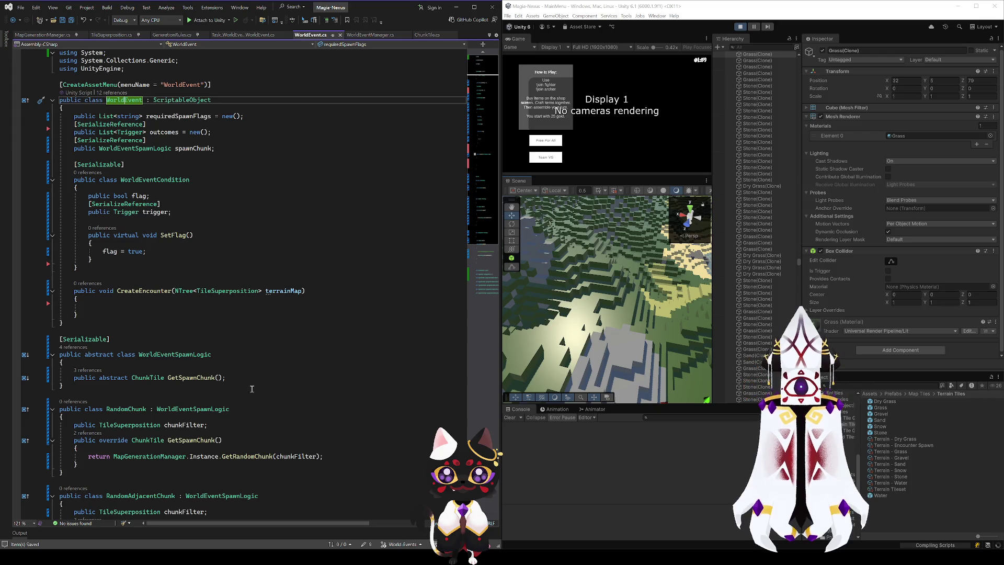
- Begin a public List<> field below spawnChunk, removing the autocompleted Sprite element type
left_click(194, 148)
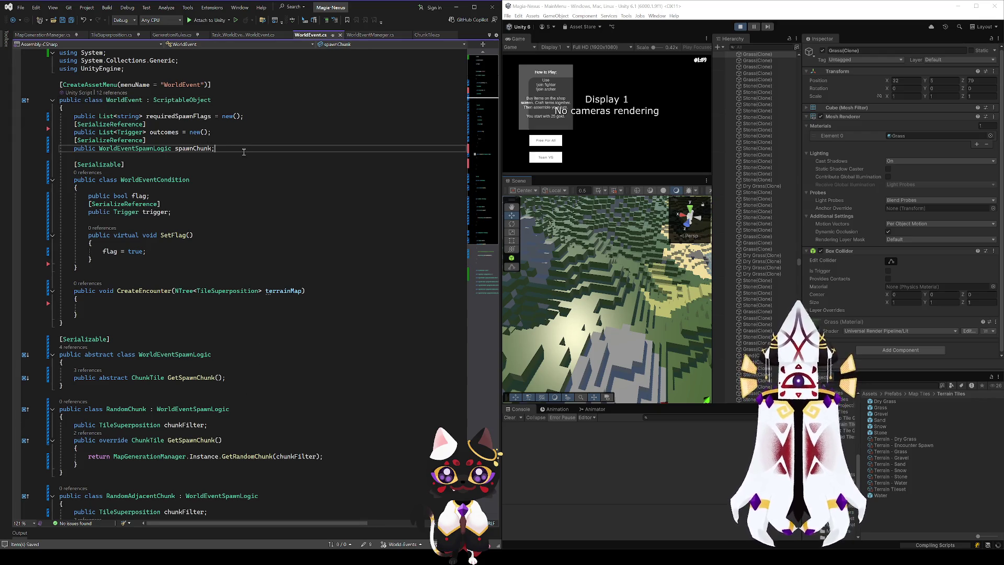
key("Return")
type("publ")
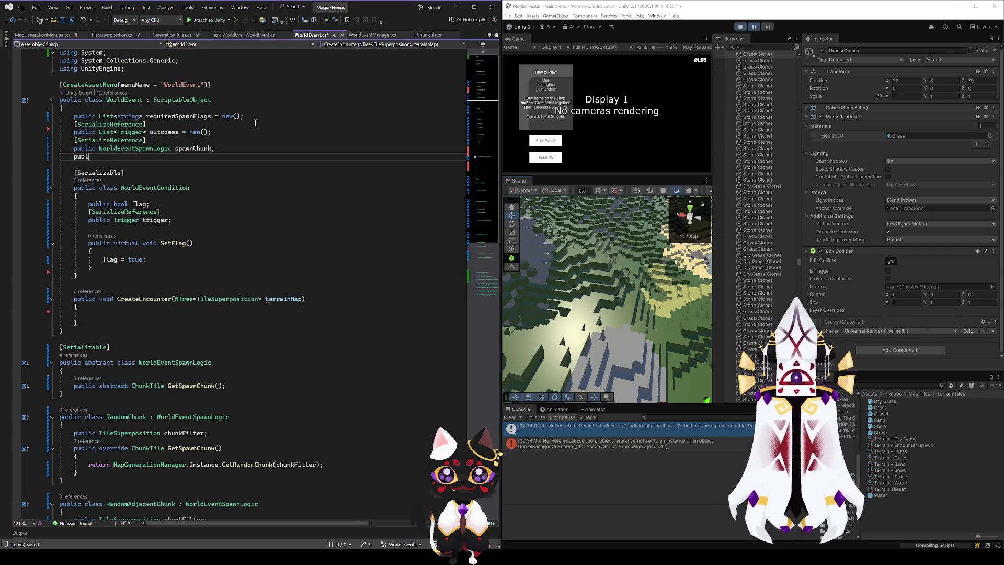
type("ic Li")
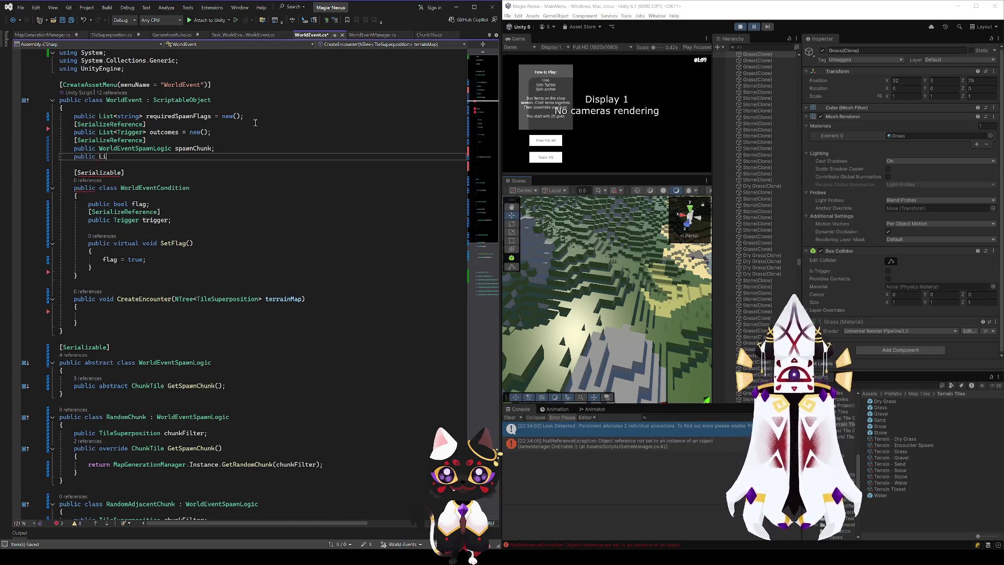
type("st<>Spir")
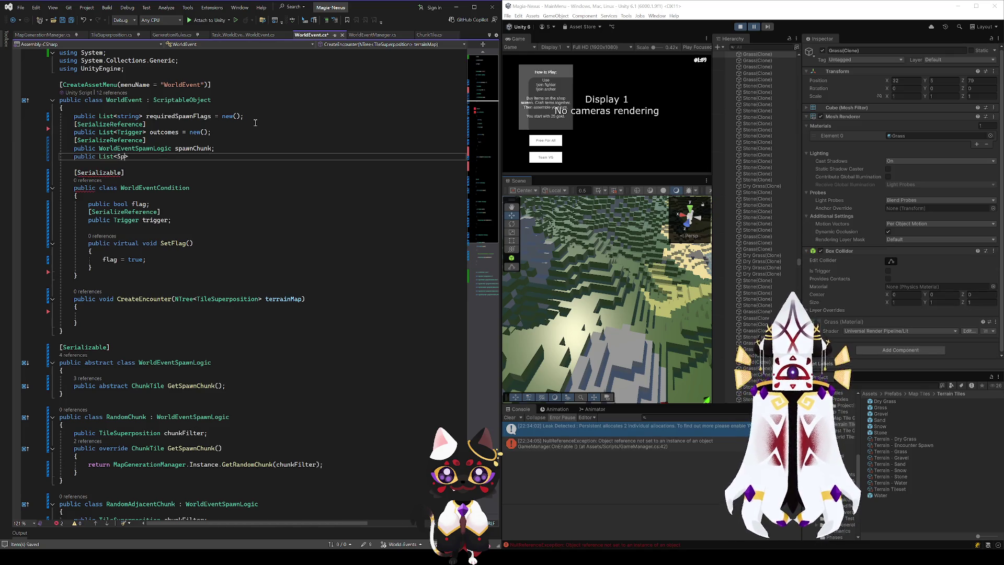
key("Tab")
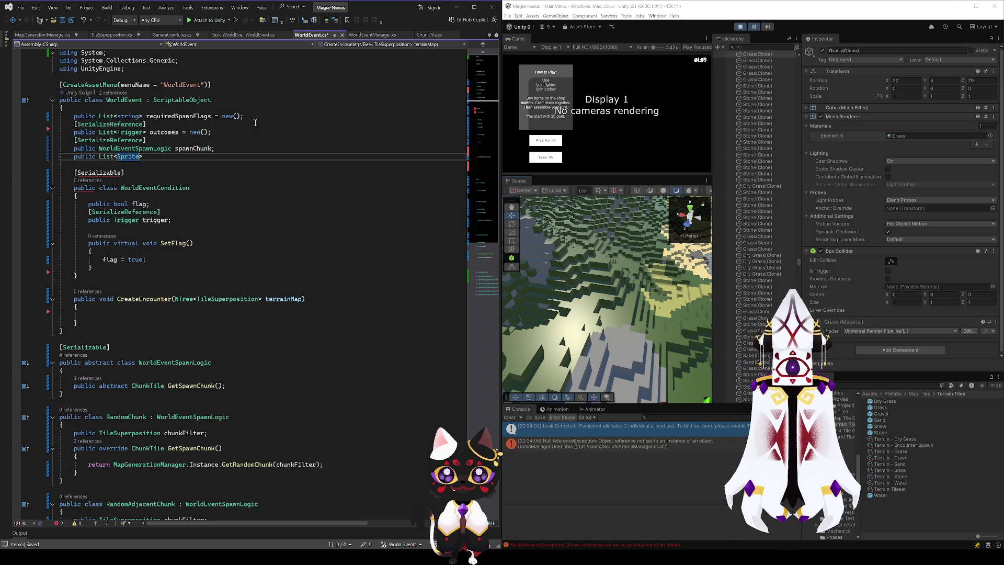
key("BackSpace")
key("BackSpace")
key("BackSpace")
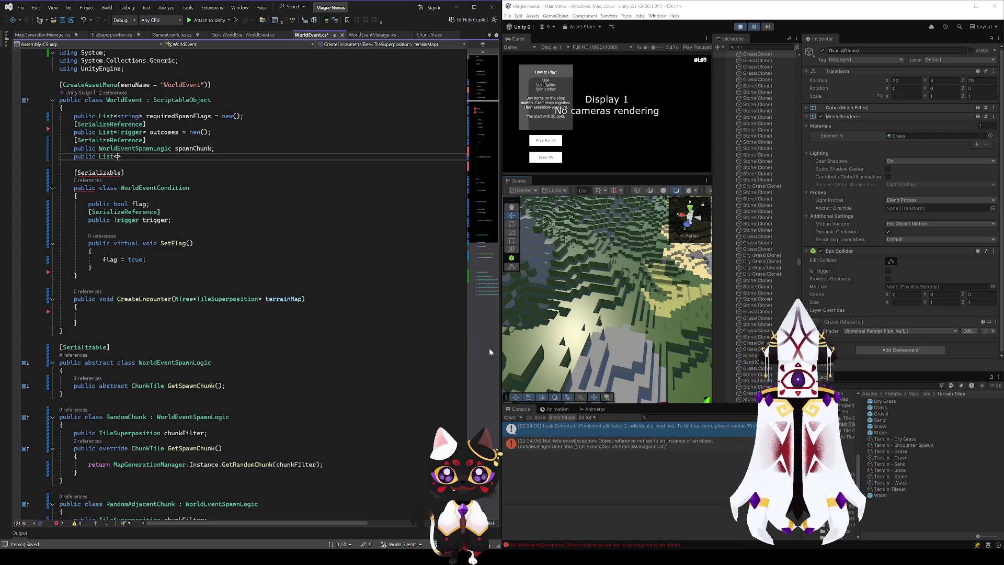
left_click(931, 516)
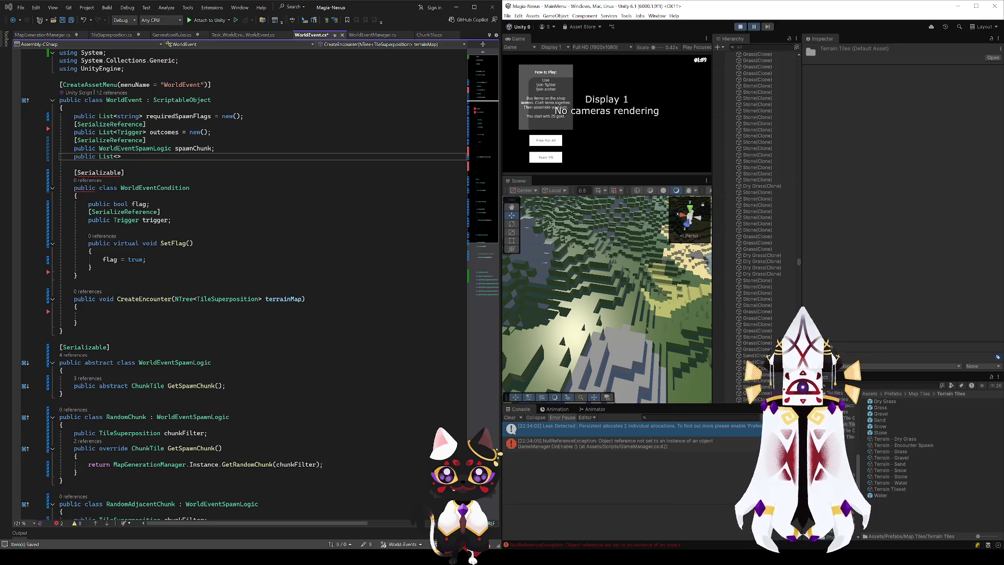
- In Unity, inspect the Terrain Tileset asset and the AirEmote sprite's import settings
left_click(890, 489)
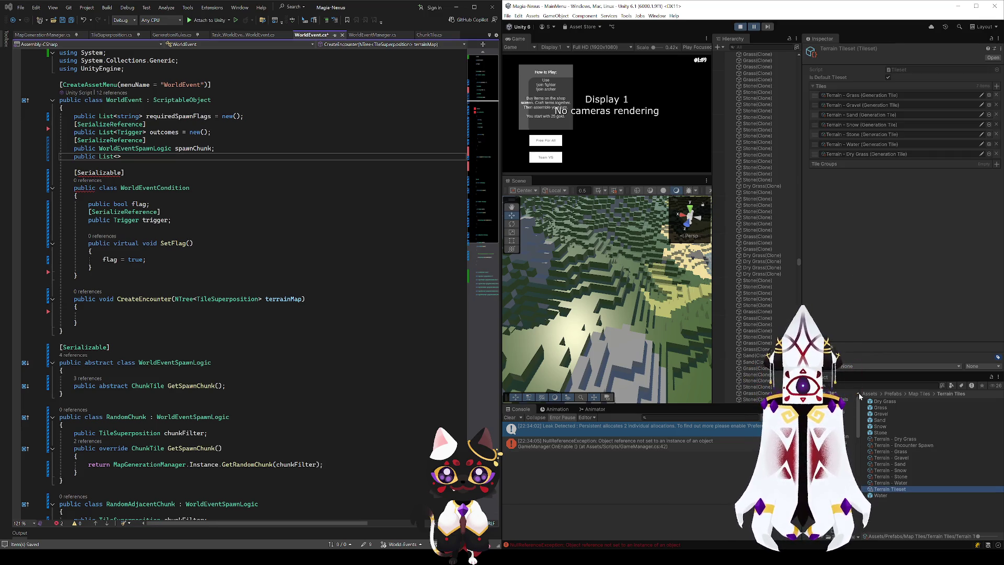
left_click(884, 414)
left_click(884, 407)
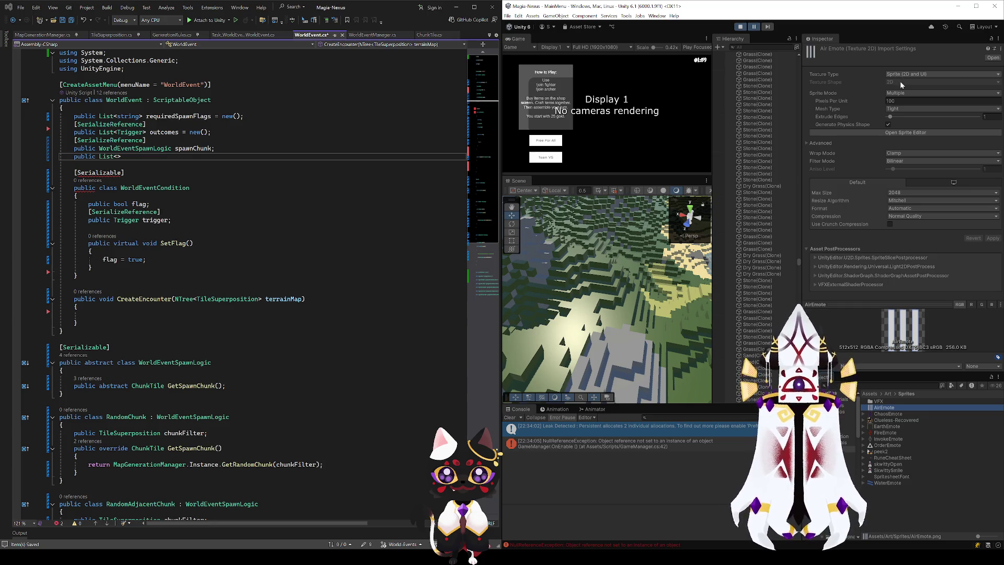
- Set the new list's element type to Texture2D, matching AirEmote's texture type
left_click(121, 157)
type("Te")
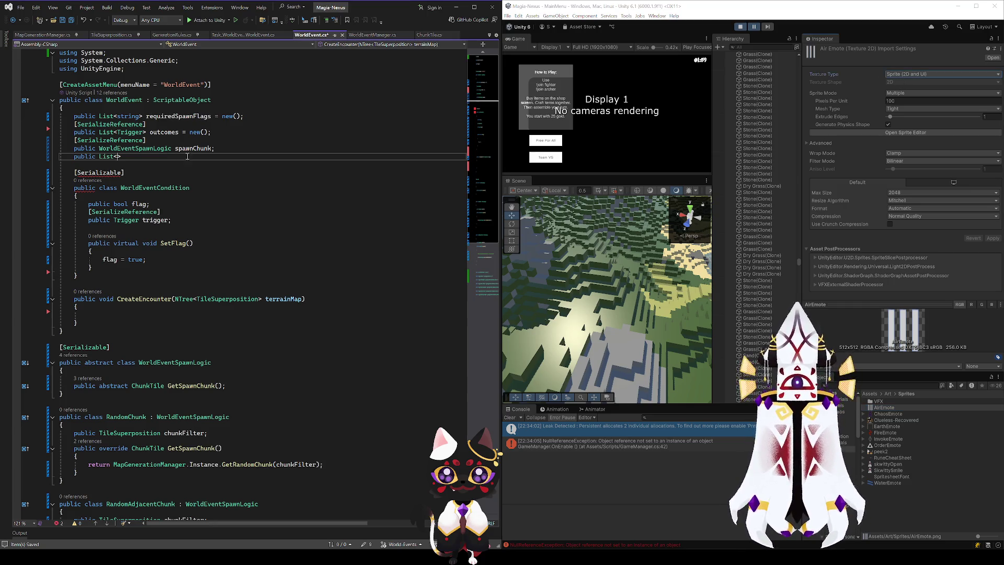
type("xt")
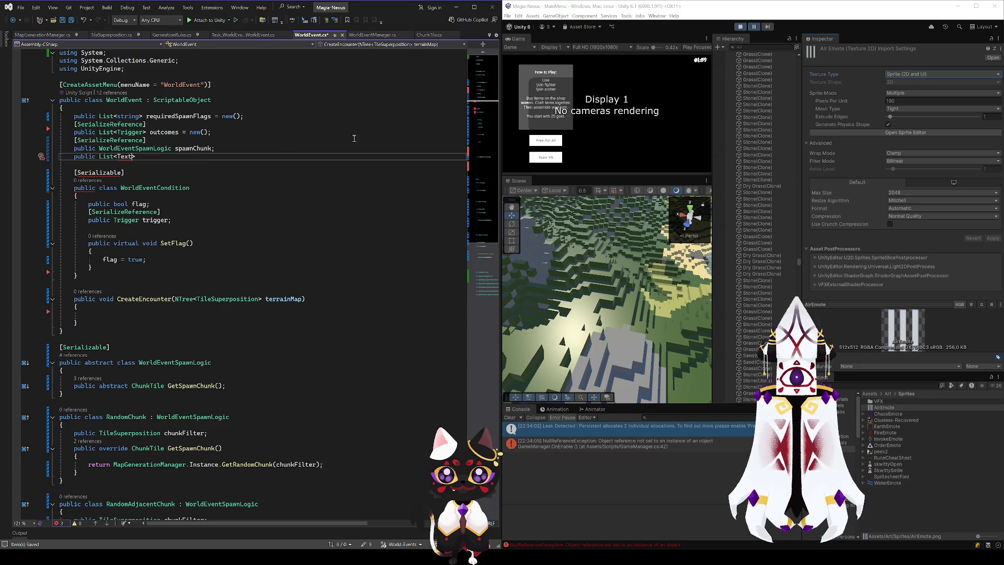
left_click(911, 73)
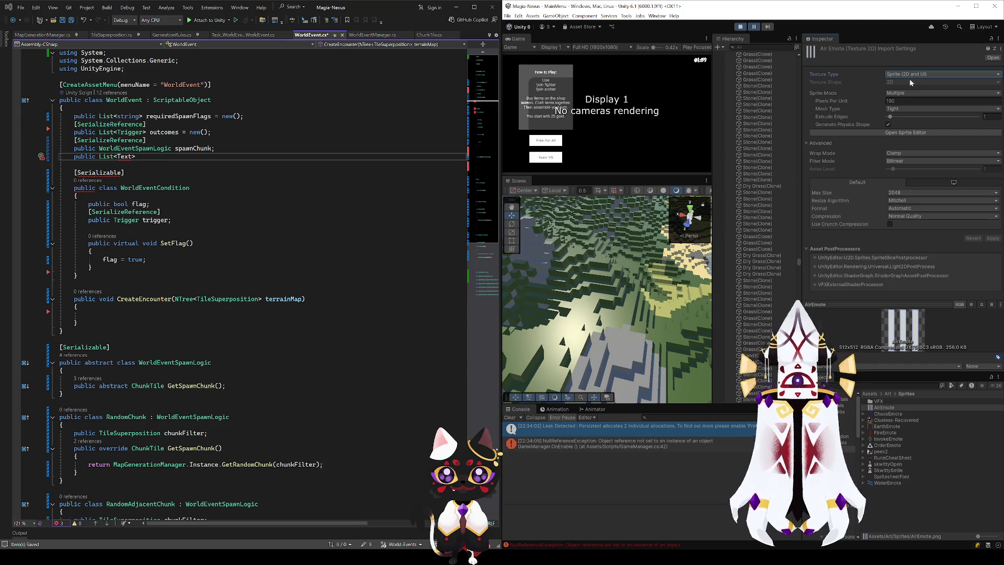
left_click(133, 156)
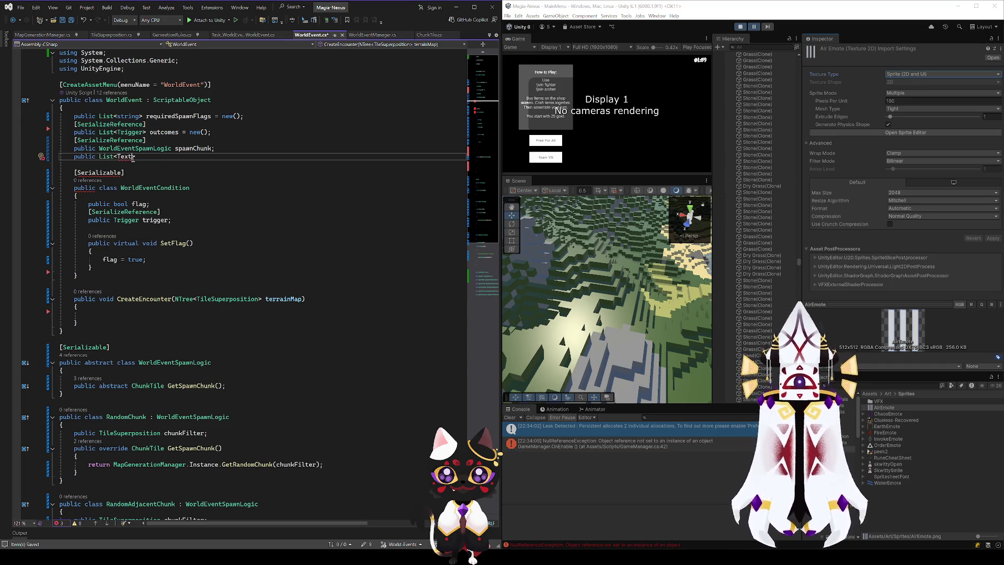
type("ure2D>")
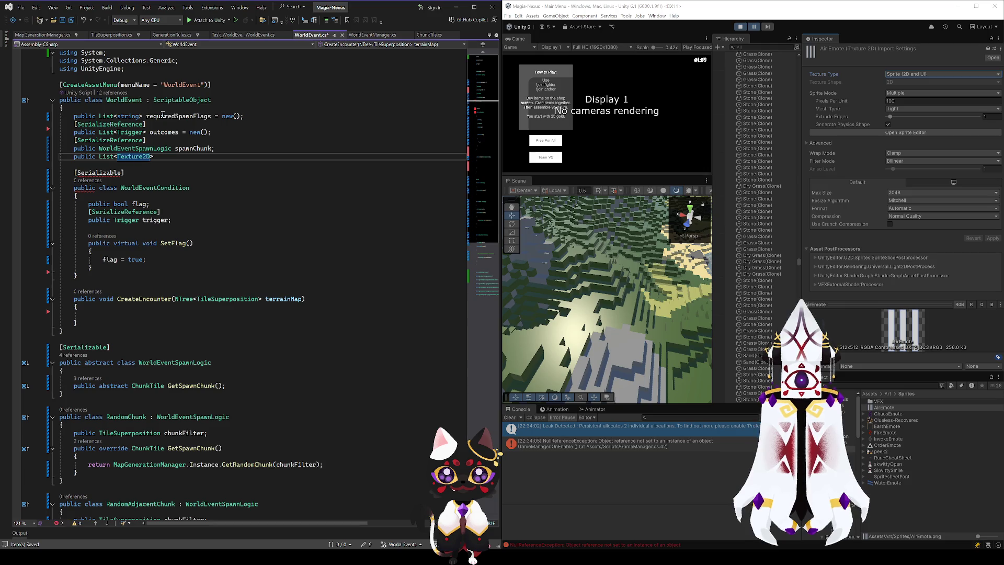
left_click(135, 157)
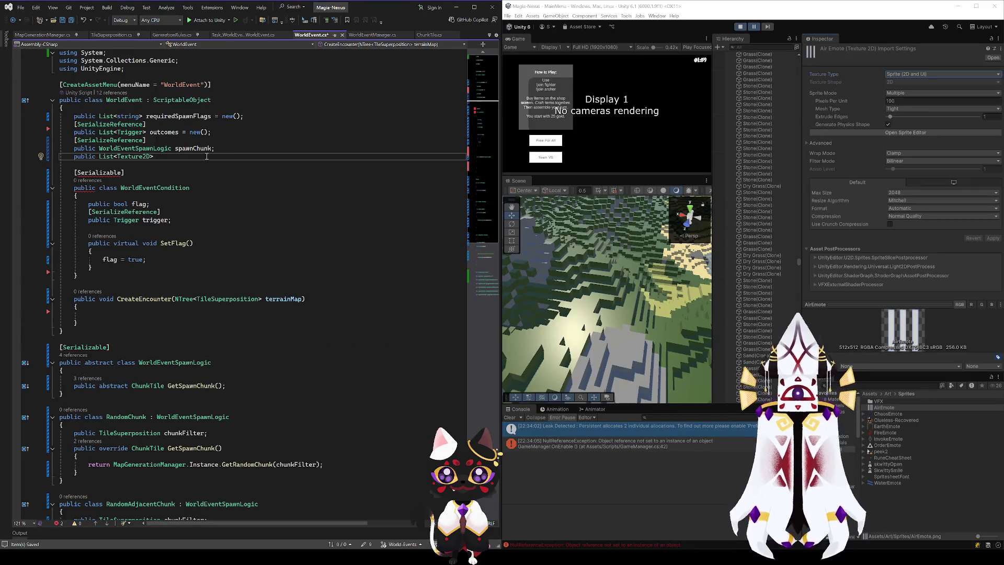
- Name the field spawnProbabilityMaps with a new() initializer and start another public line
type("spawnProbab")
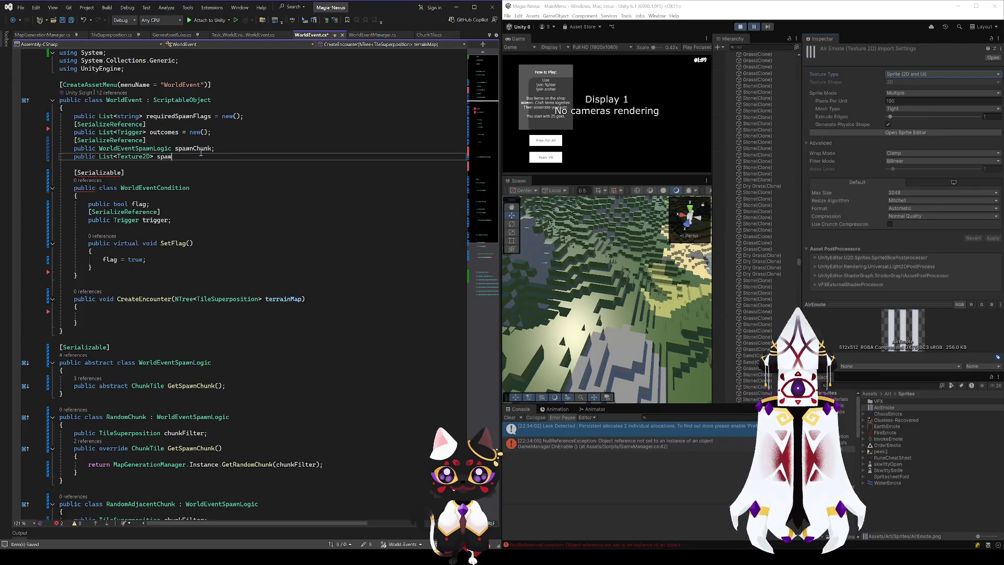
type("ilityMaps")
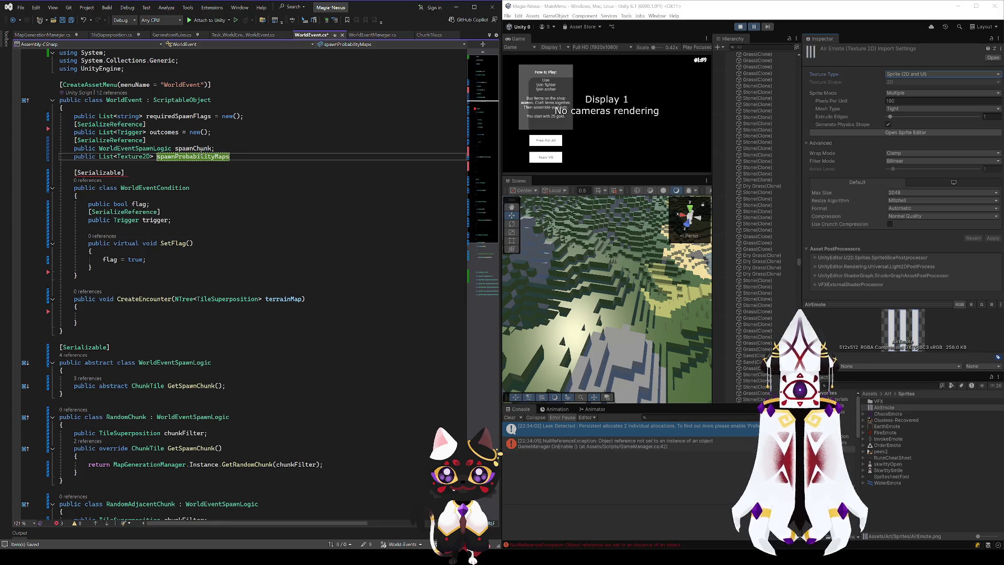
type(" = new();")
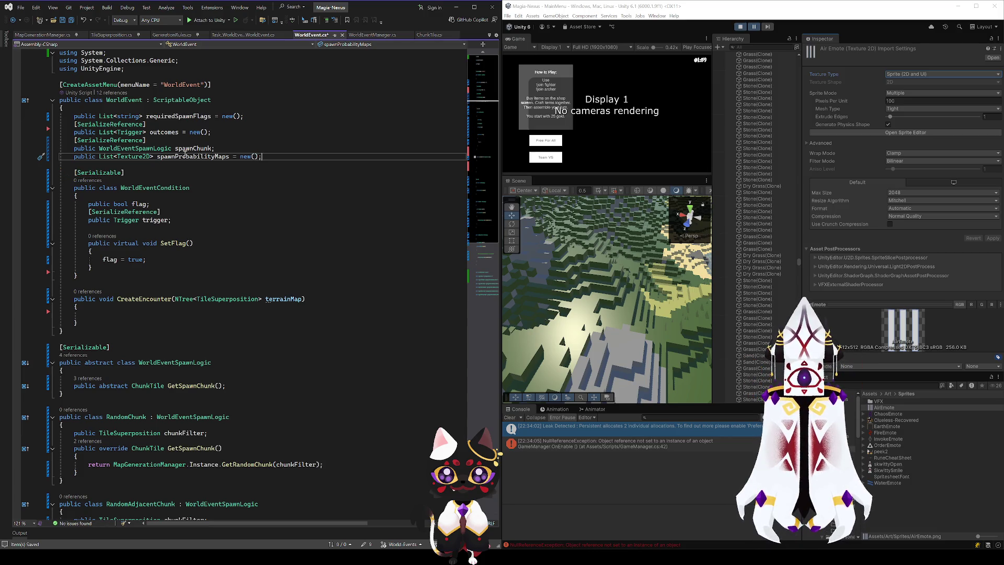
key("Return")
type("p")
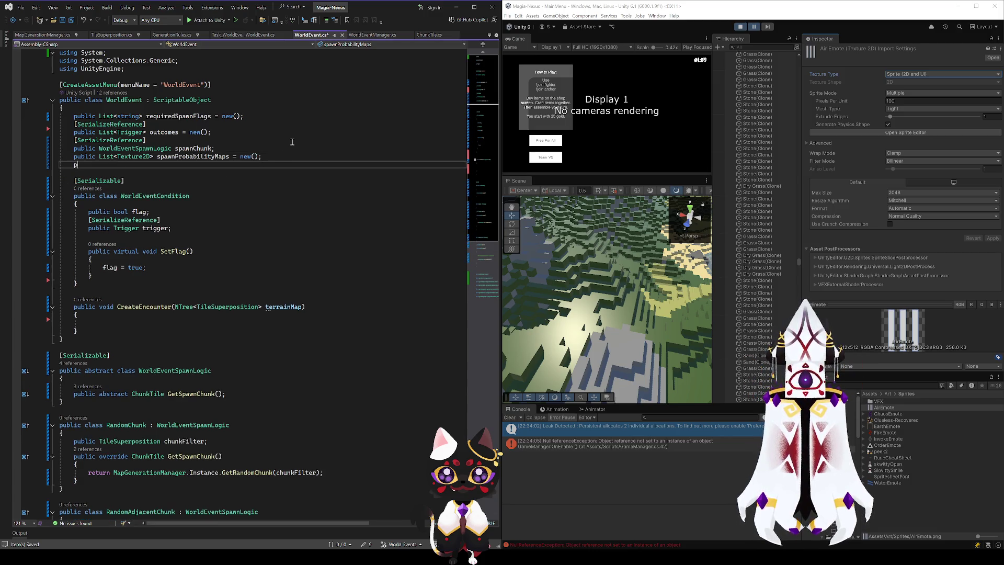
type("ublic")
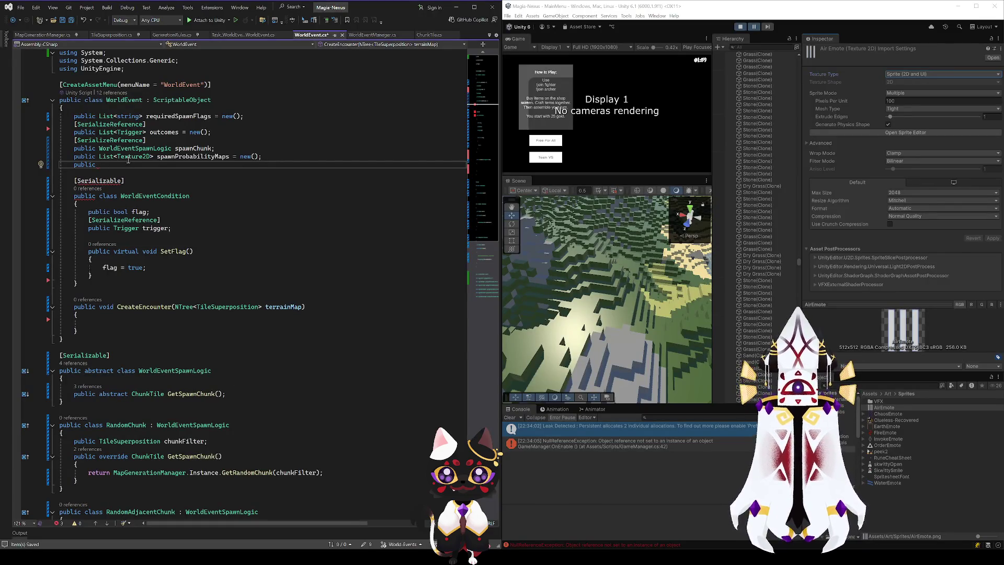
- Change spawnProbabilityMaps to a plain Texture2D field with no initializer
left_click(119, 156)
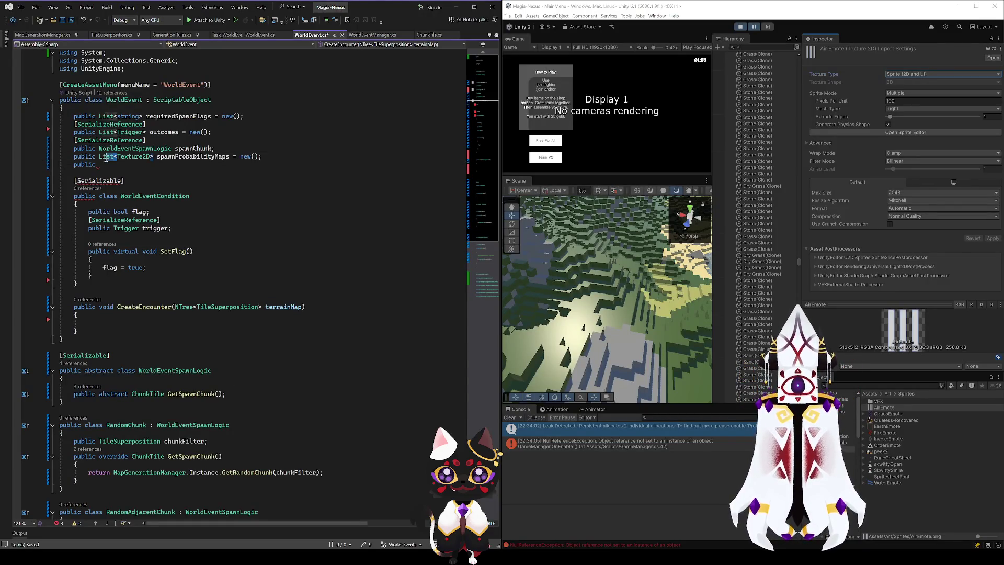
key("BackSpace")
key("BackSpace")
key("BackSpace")
left_click(136, 157)
key("BackSpace")
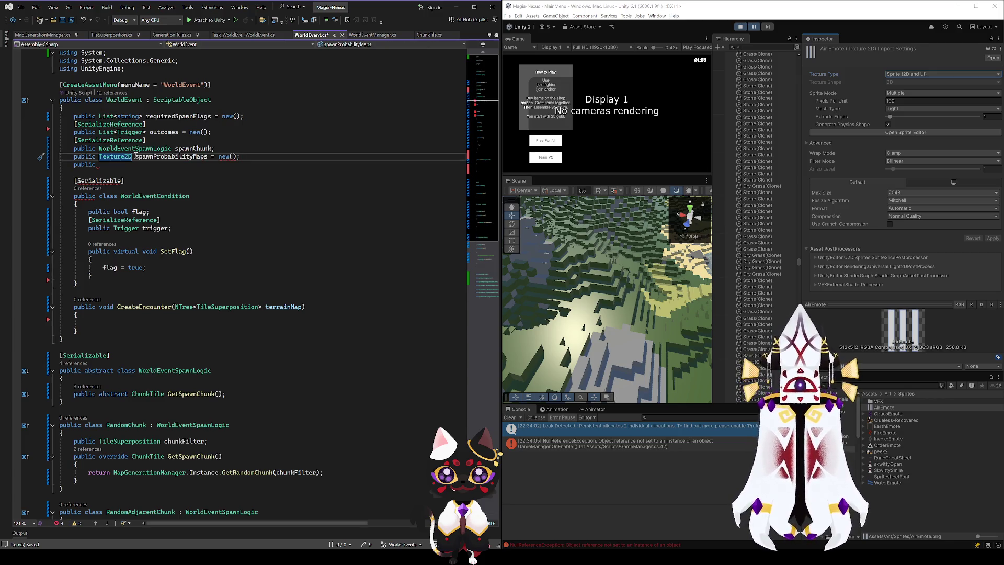
left_click(121, 165)
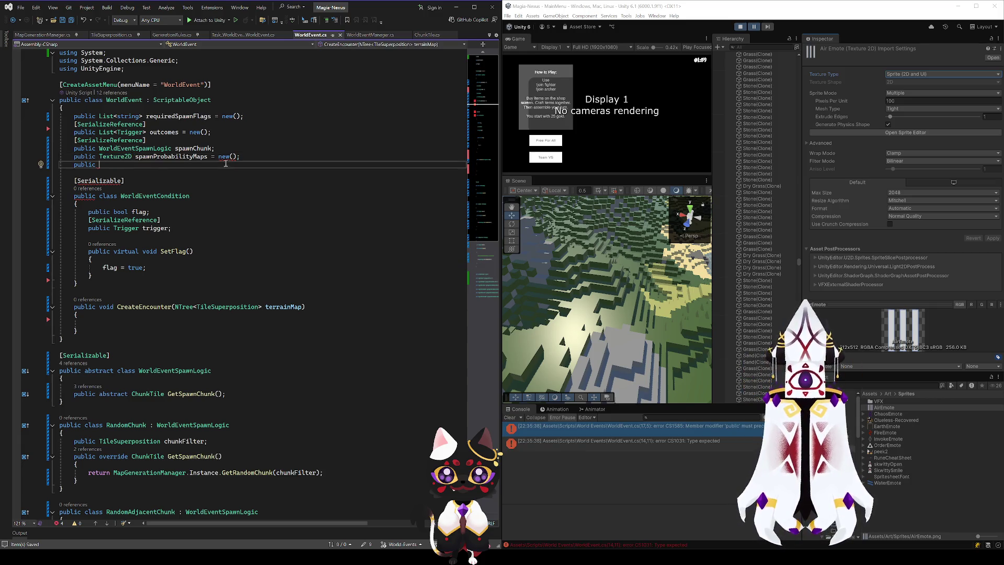
left_click_drag(239, 157, 210, 157)
type(";")
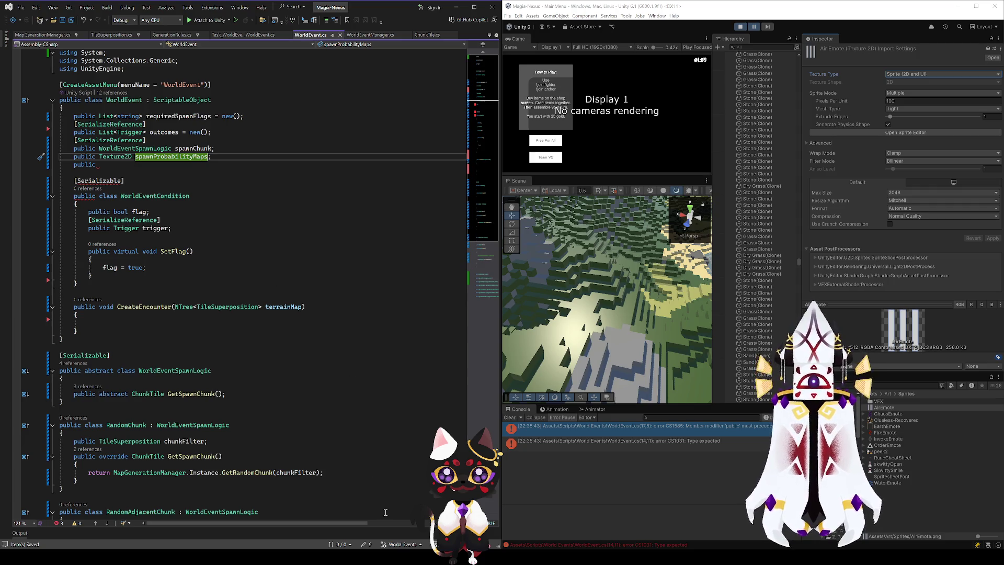
- Glance at the Encounter Spawns card on the Obsidian canvas, then return to the code
key("alt+Tab")
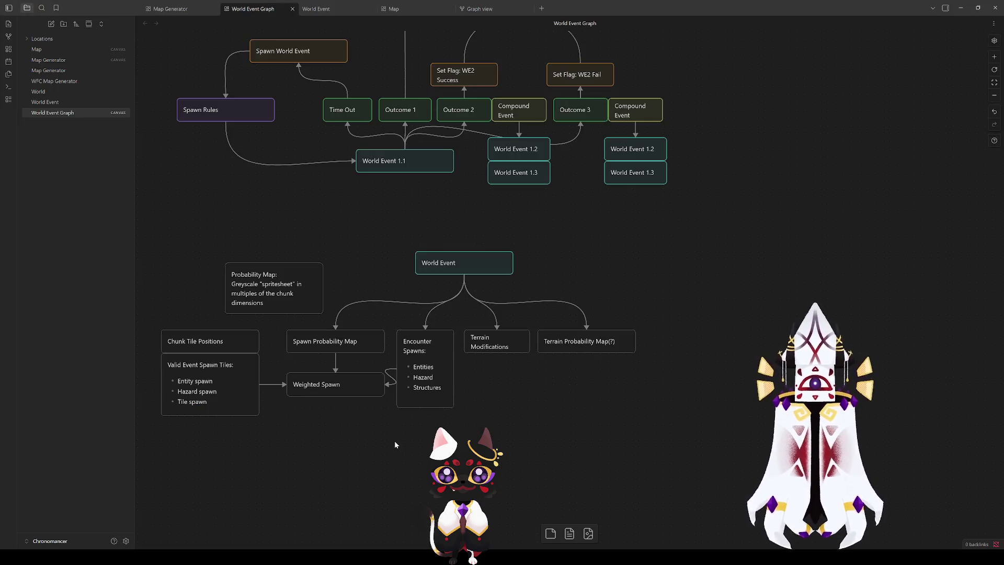
left_click(422, 368)
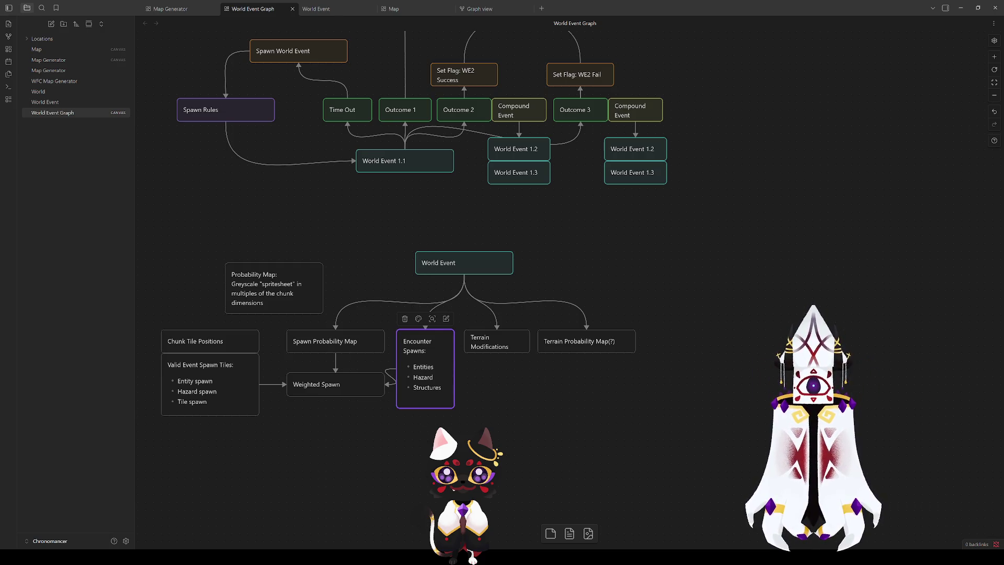
key("alt+Tab")
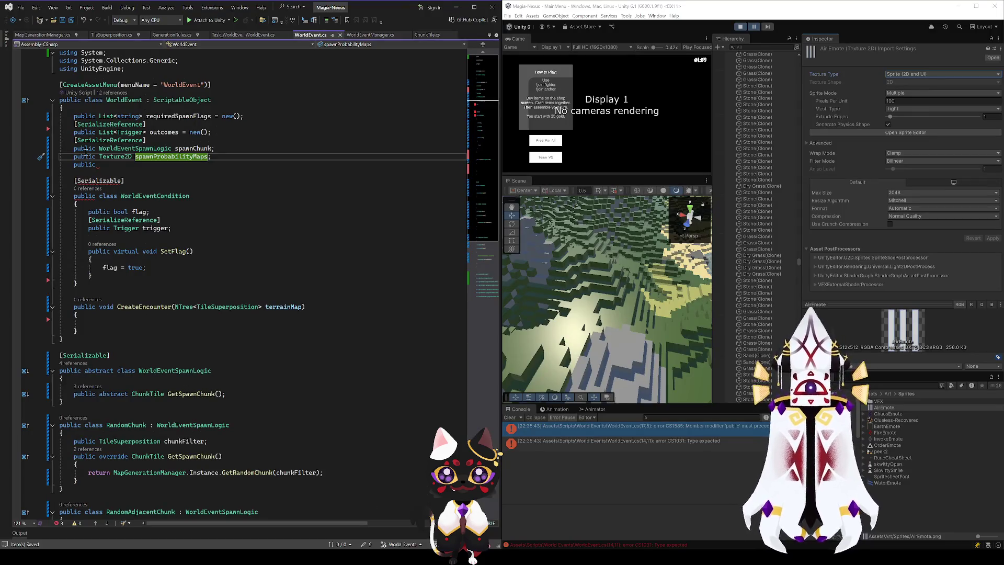
- Declare 'public List<Entity> encounterSpawns;' on the blank line and save WorldEvent.cs
type("List<")
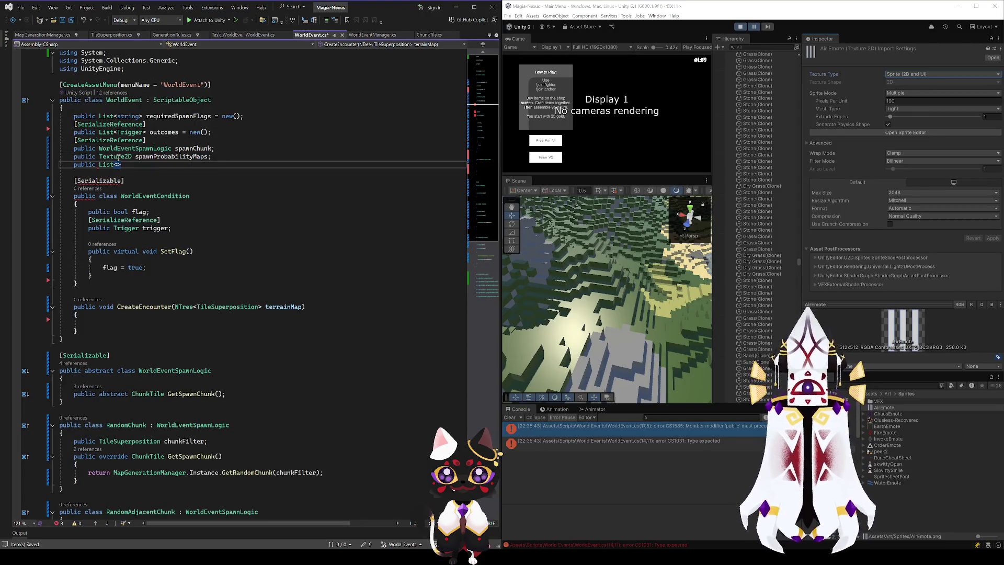
type("Eni")
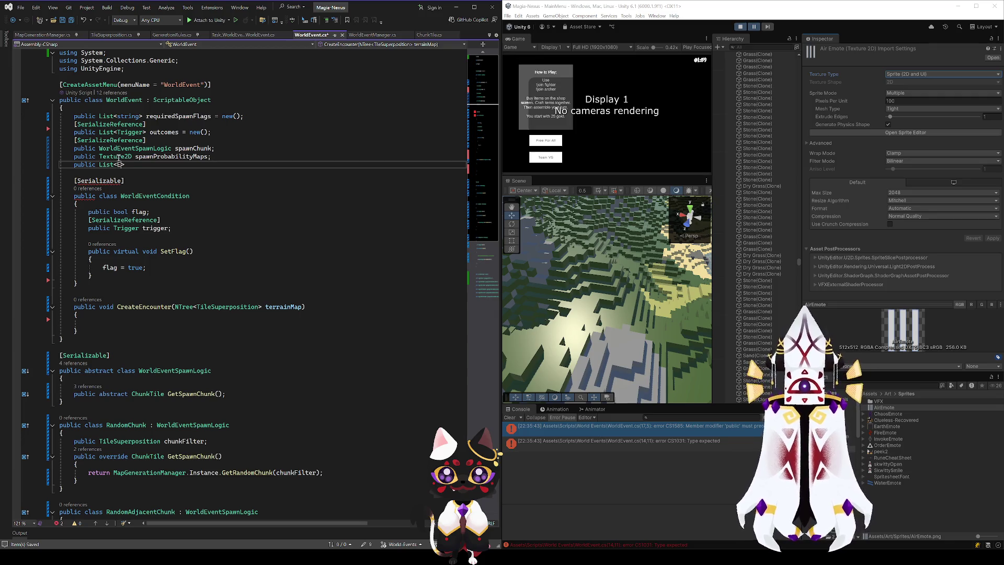
key("BackSpace")
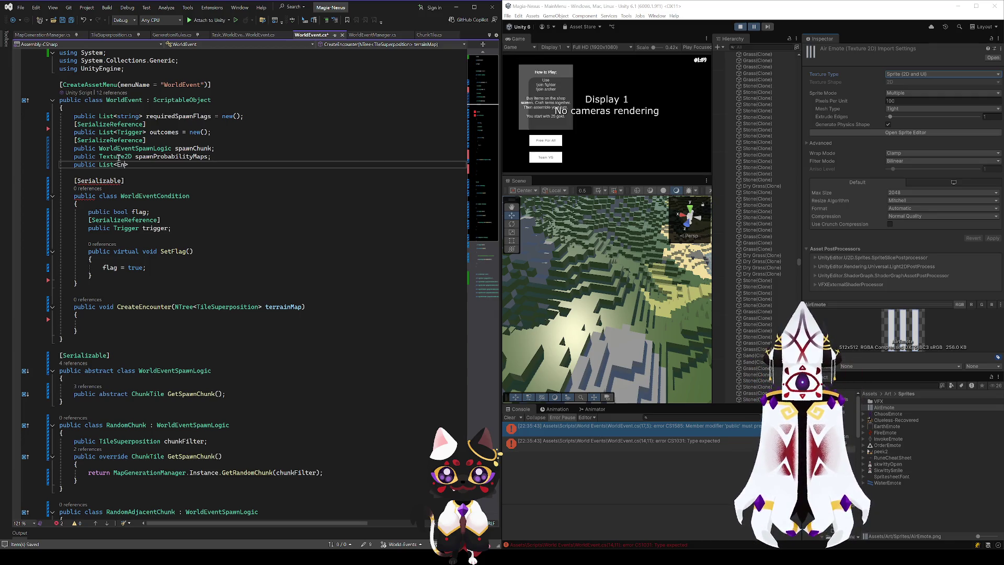
type("tity")
key("Tab")
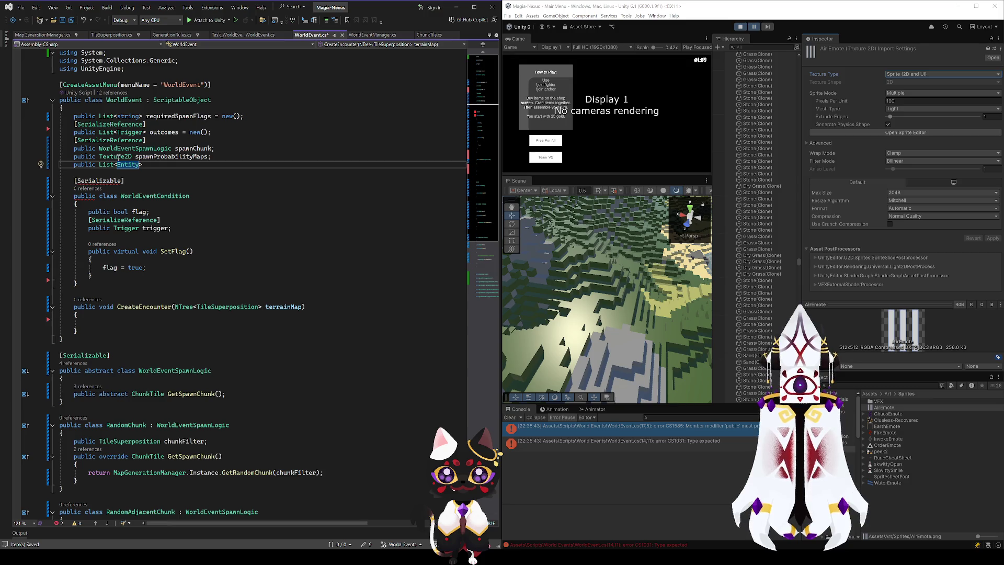
type("encount")
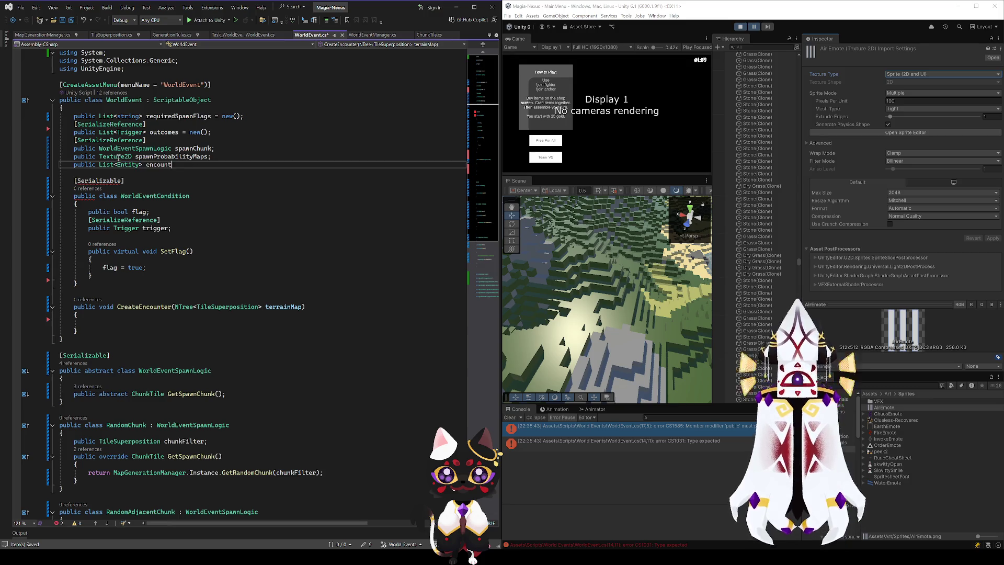
type("erSpawns")
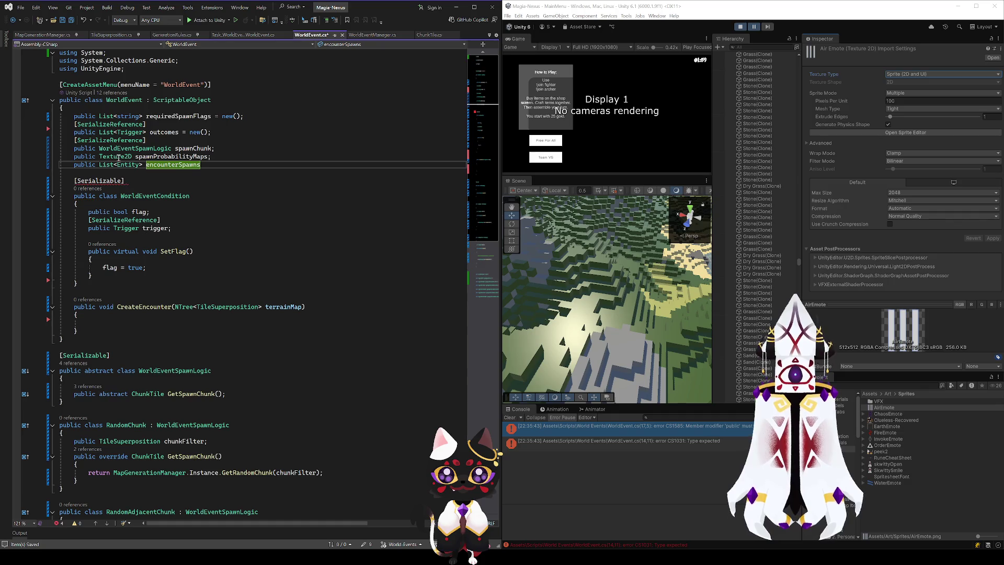
type(";")
key("ctrl+s")
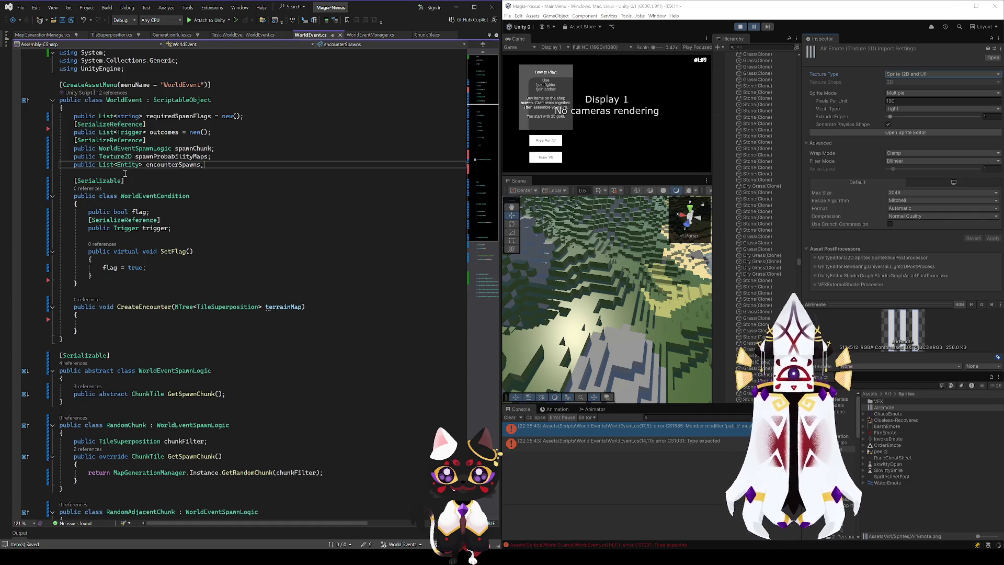
key("Return")
key("Return")
- Declare a new public class EncounterSpawn with an empty body
type("public class Encou")
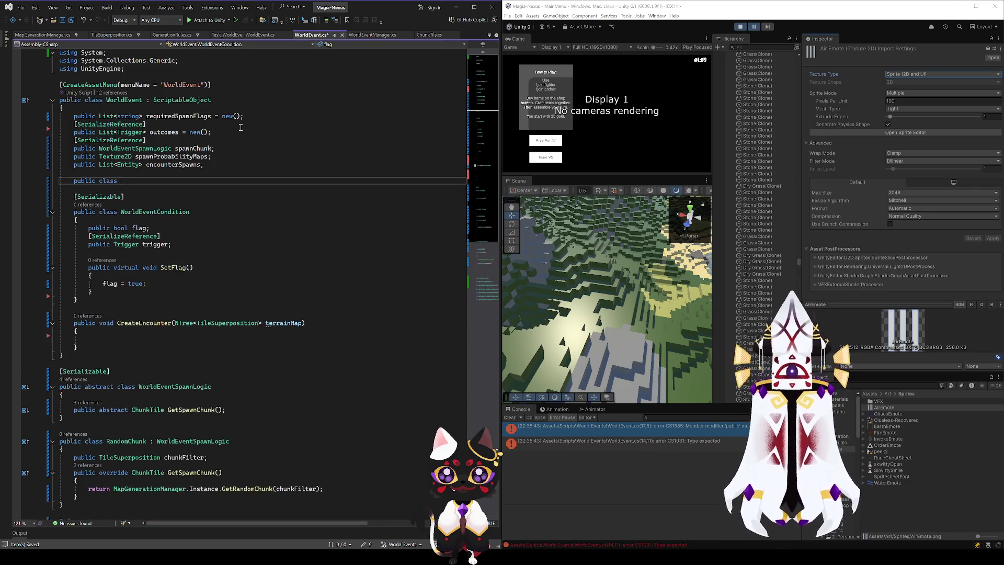
type("nterSpawn()")
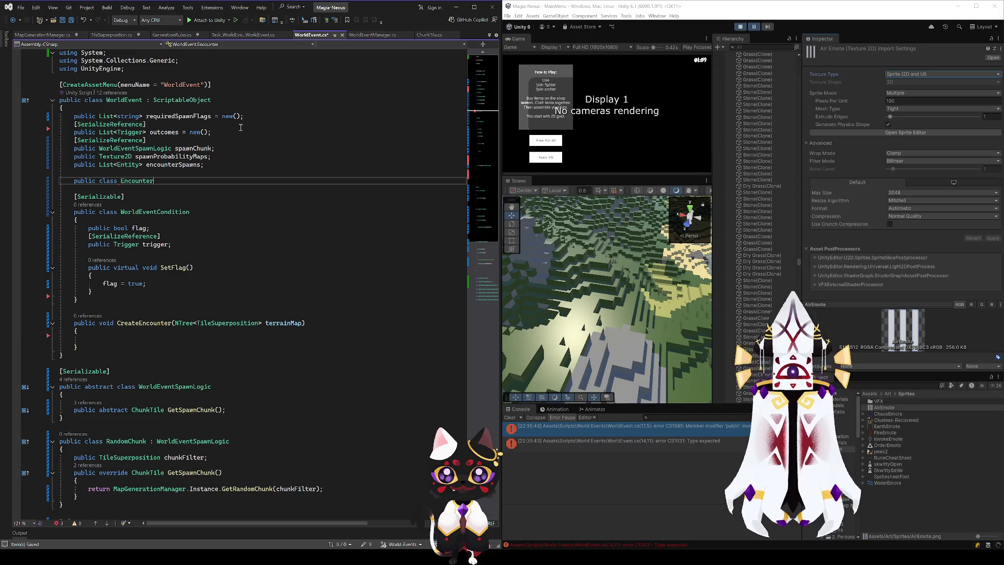
key("Return")
type("{")
key("Return")
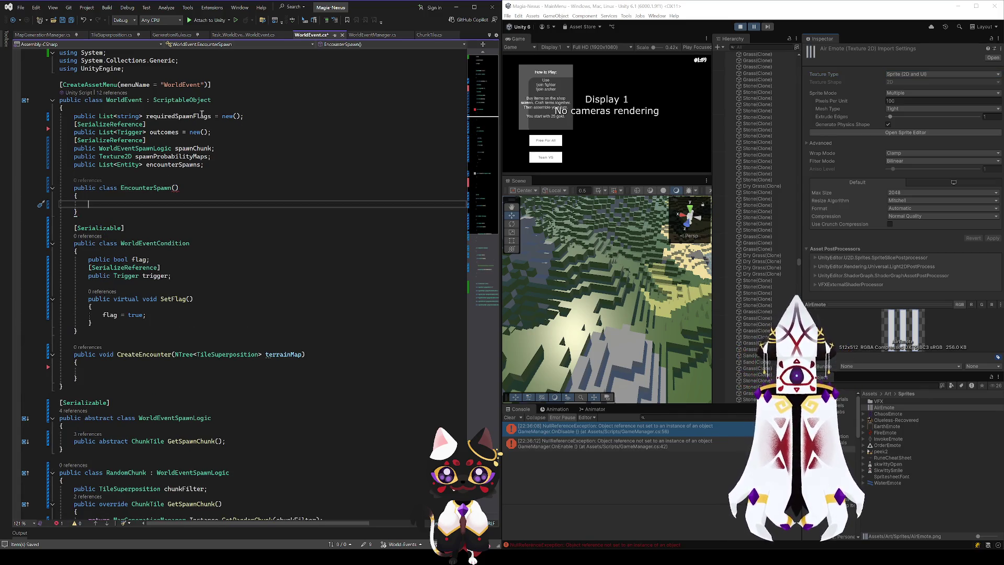
left_click(191, 188)
key("BackSpace")
key("BackSpace")
left_click(129, 207)
- Move the two fields into EncounterSpawn, renaming spawnProbabilityMaps to spawnProbabilityMap
left_click_drag(211, 163, 73, 157)
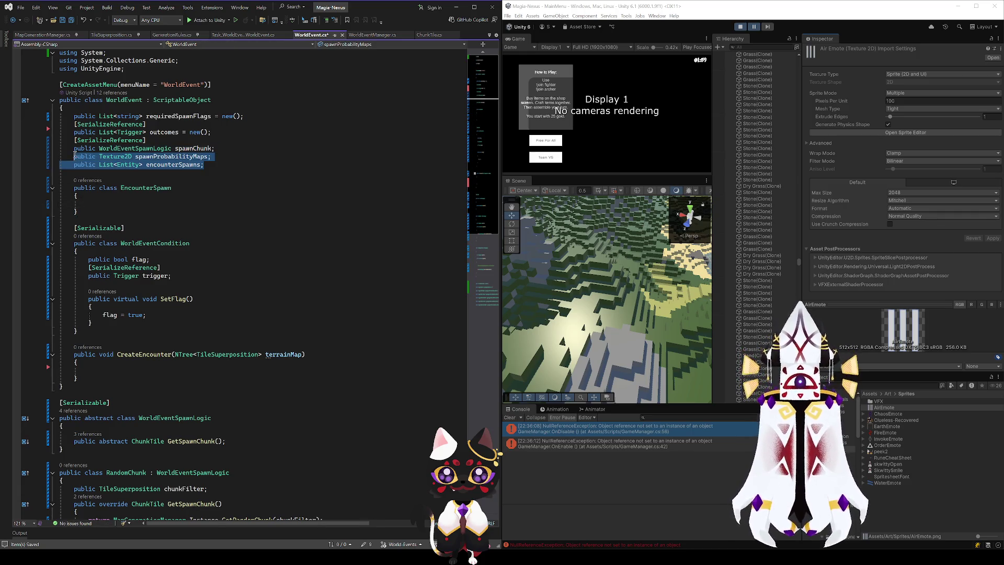
key("ctrl+x")
left_click(100, 199)
key("ctrl+v")
key("Up")
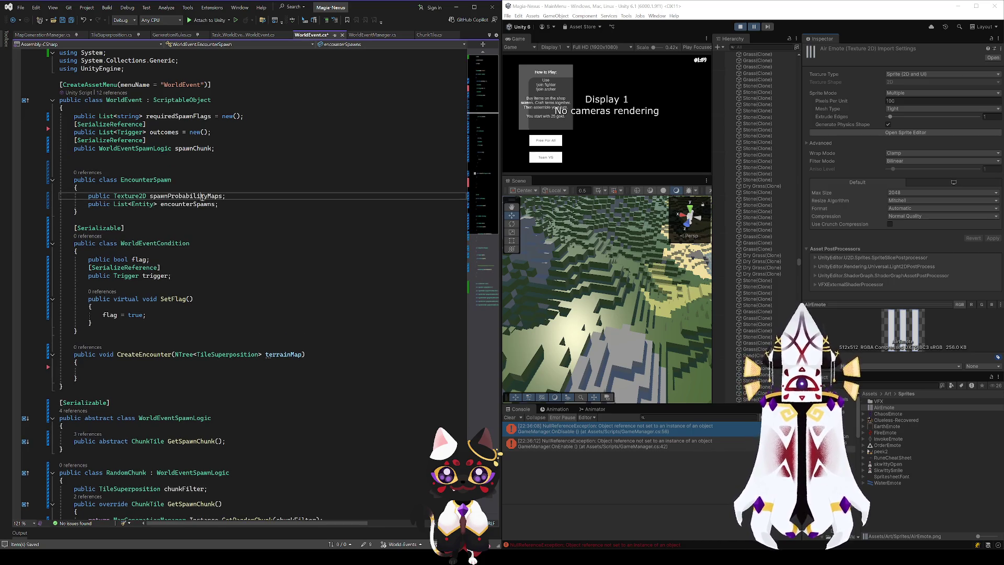
key("BackSpace")
key("Down")
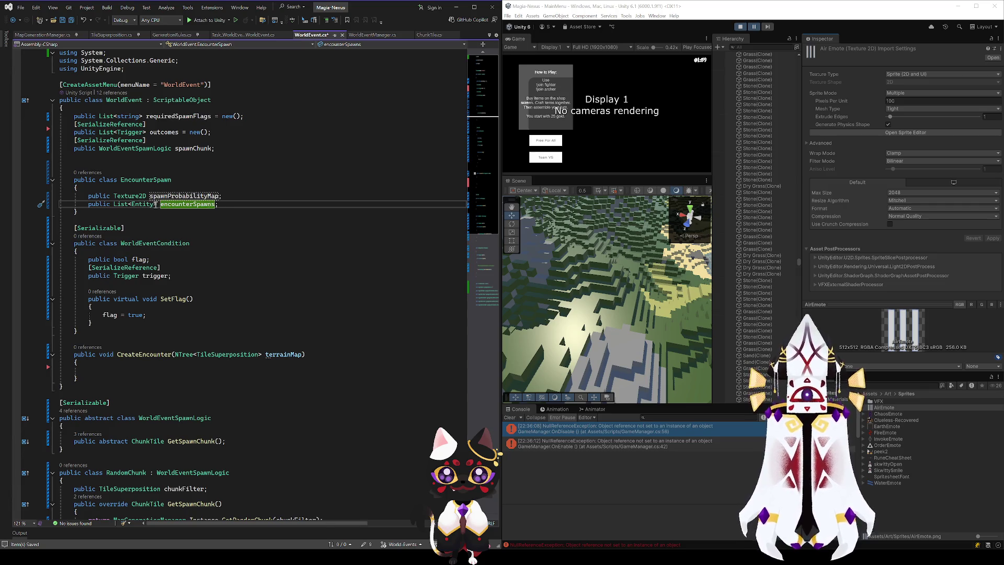
- Change encounterSpawns to a plain Entity field, save, and delete the leftover blank line
left_click(156, 204)
key("BackSpace")
left_click(129, 204)
key("BackSpace")
key("BackSpace")
key("BackSpace")
key("End")
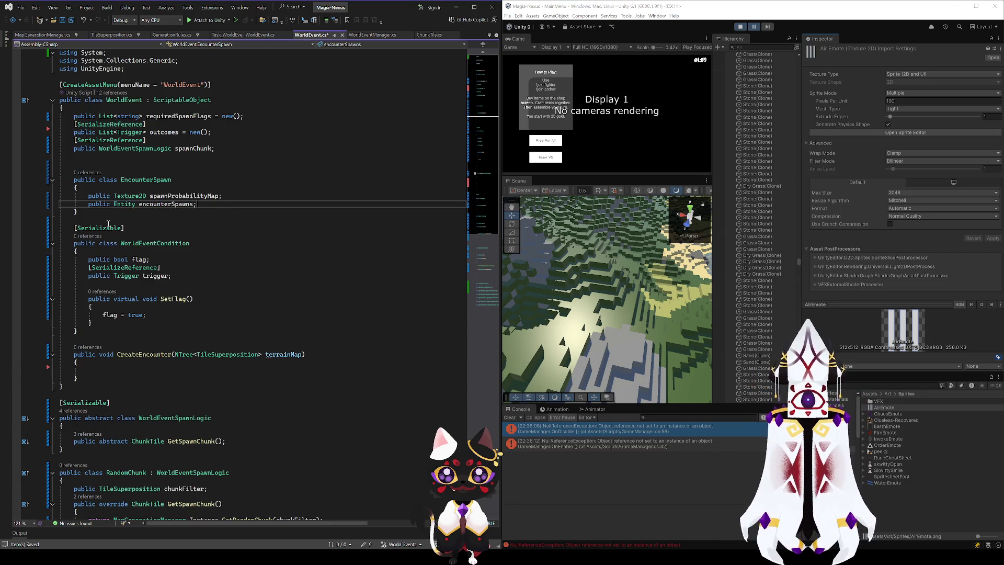
key("ctrl+s")
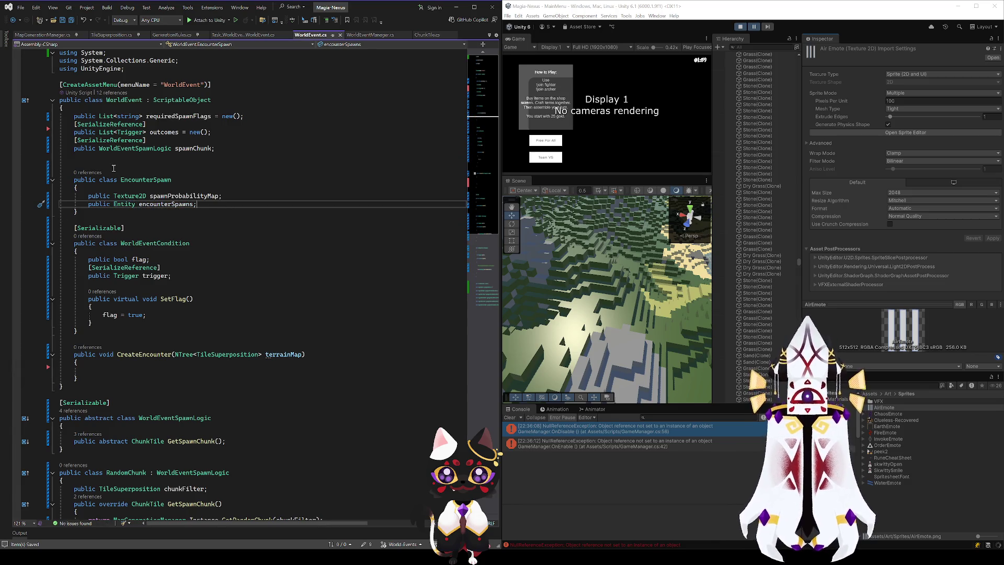
left_click_drag(120, 165, 120, 157)
key("BackSpace")
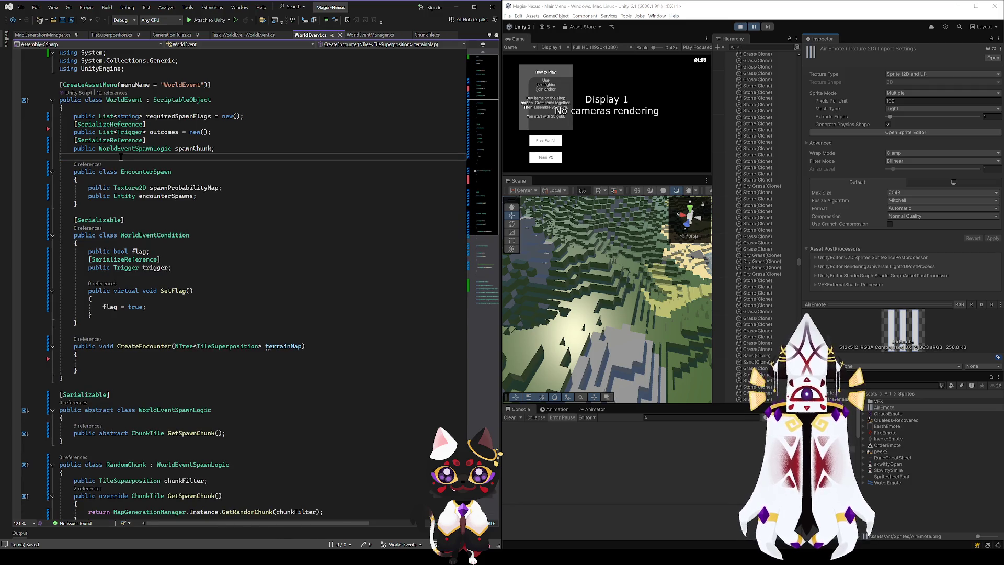
- Rename the EncounterSpawn class's field from encounterSpawns to encounterSpawn
left_click(193, 196)
key("BackSpace")
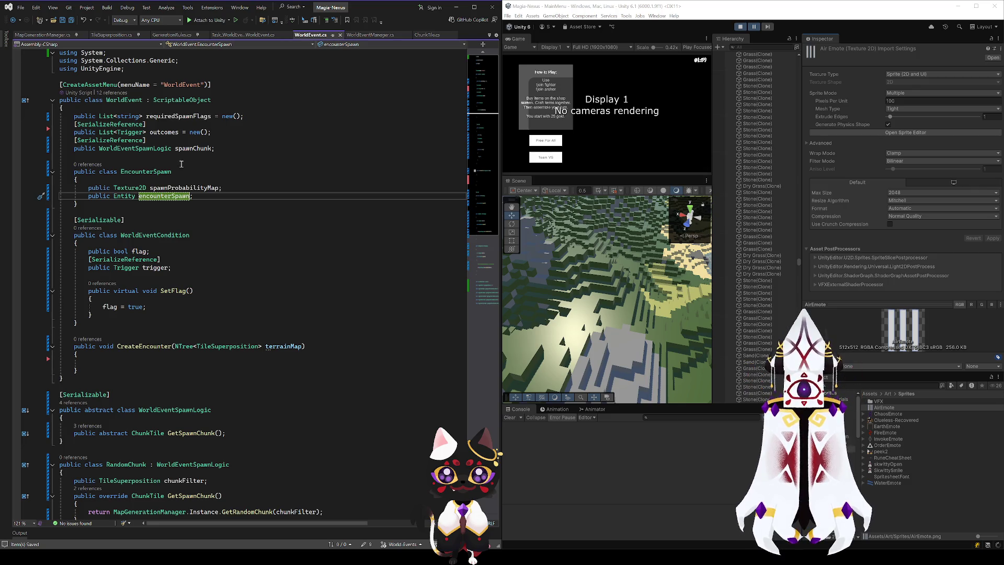
double_click(145, 171)
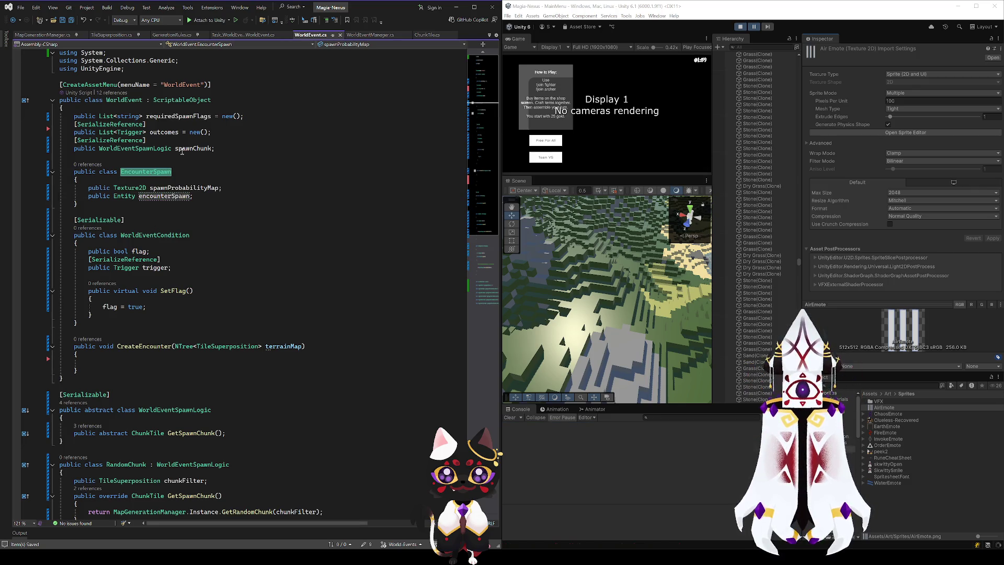
- Add a public List<EncounterSpawn> encounterSpawns field to WorldEvent, below spawnChunk, and save
left_click(152, 159)
key("ctrl+Return")
type("public List<>")
type("Enc>")
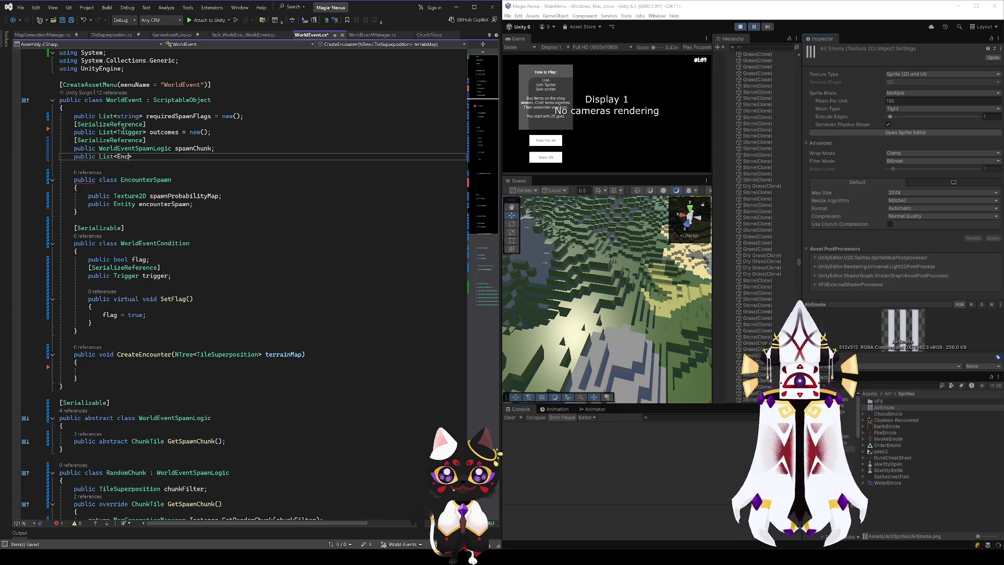
key("Tab")
key("End")
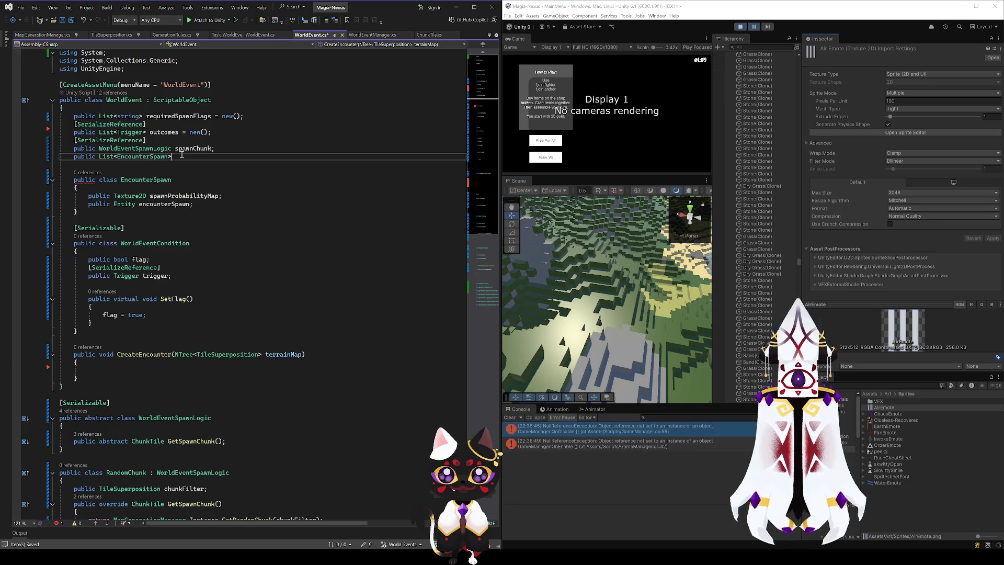
type("encouner")
key("BackSpace")
key("BackSpace")
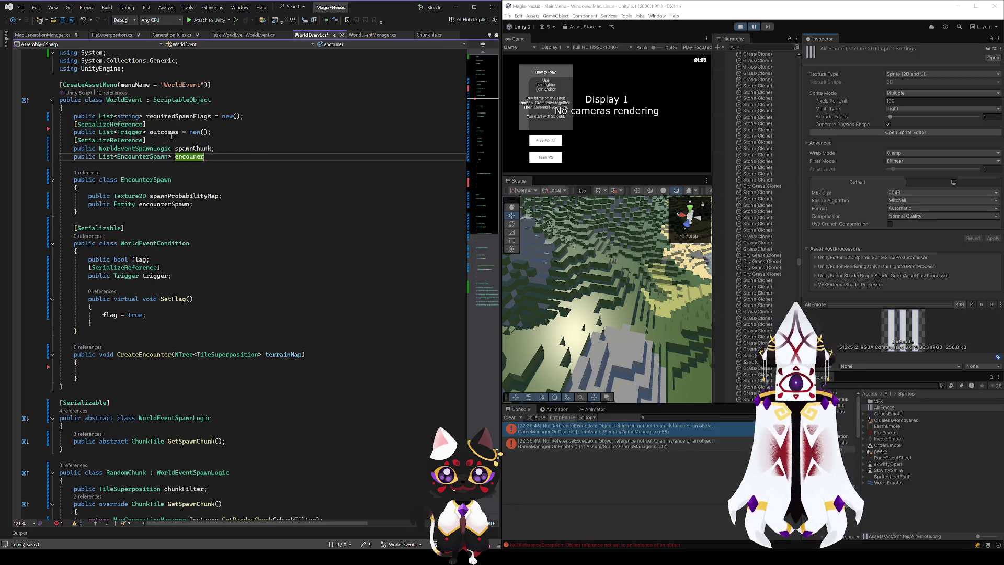
type("t")
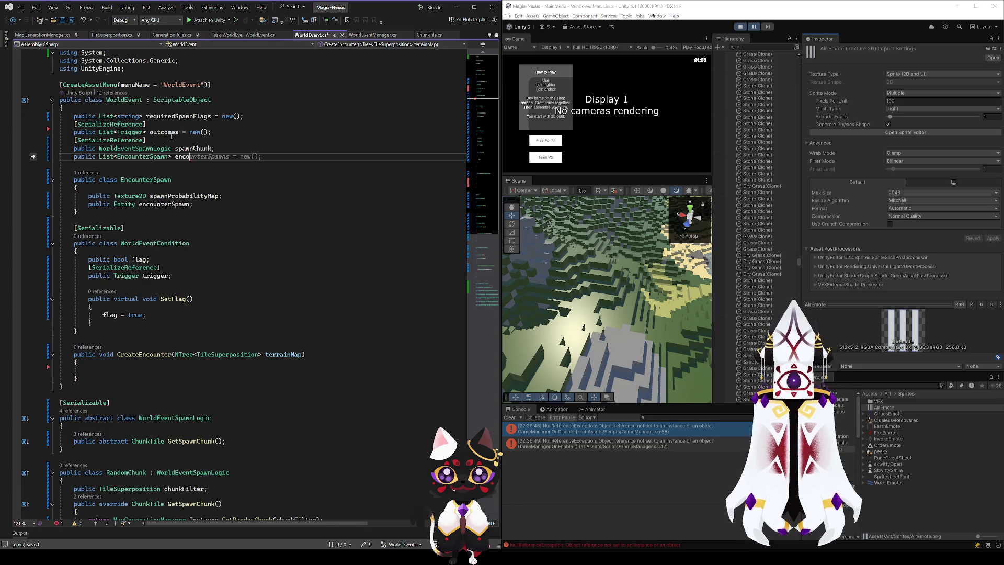
key("Tab")
key("ctrl+s")
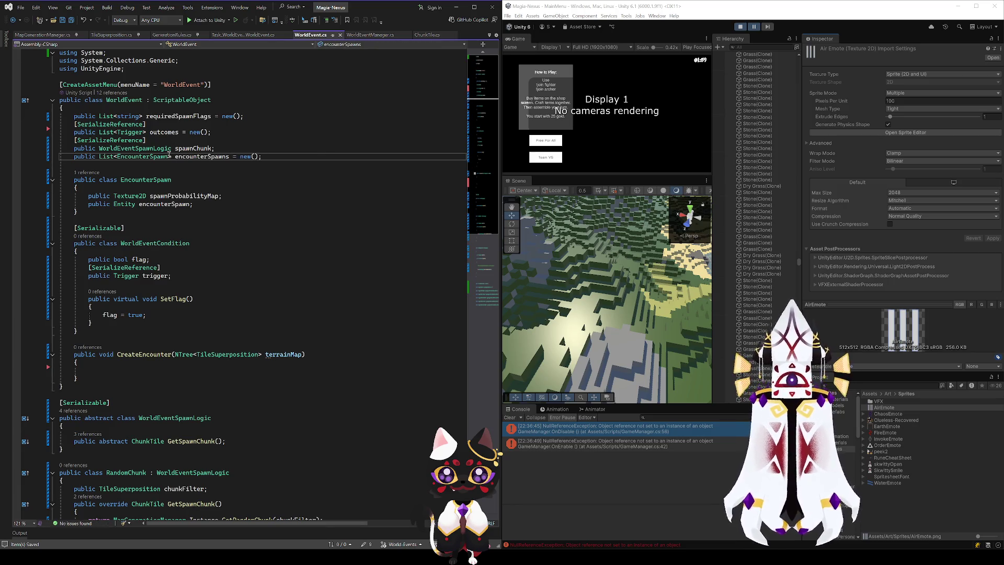
- Copy WorldEventCondition's [Serializable] attribute above class EncounterSpawn and save WorldEvent.cs
left_click(99, 165)
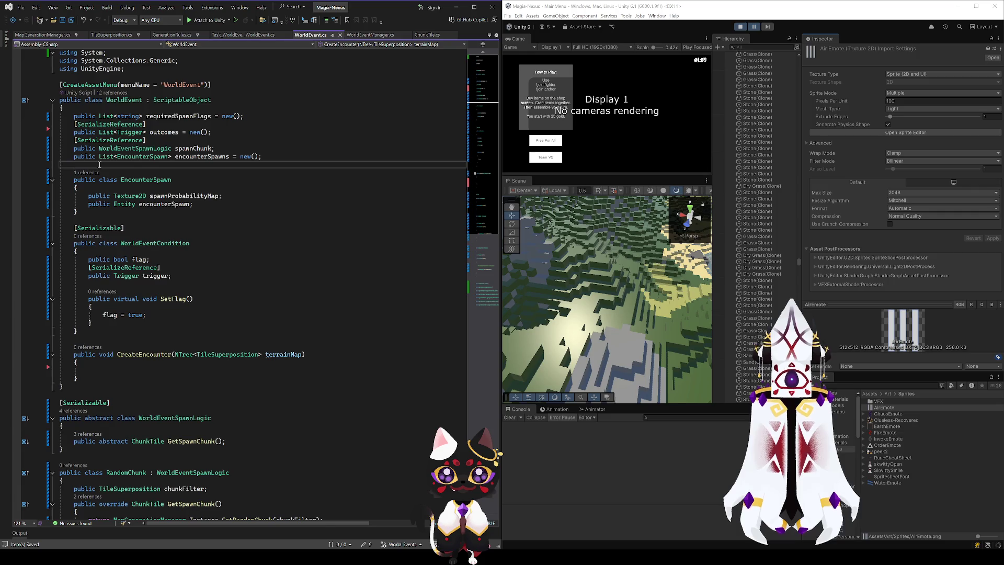
left_click_drag(125, 228, 73, 228)
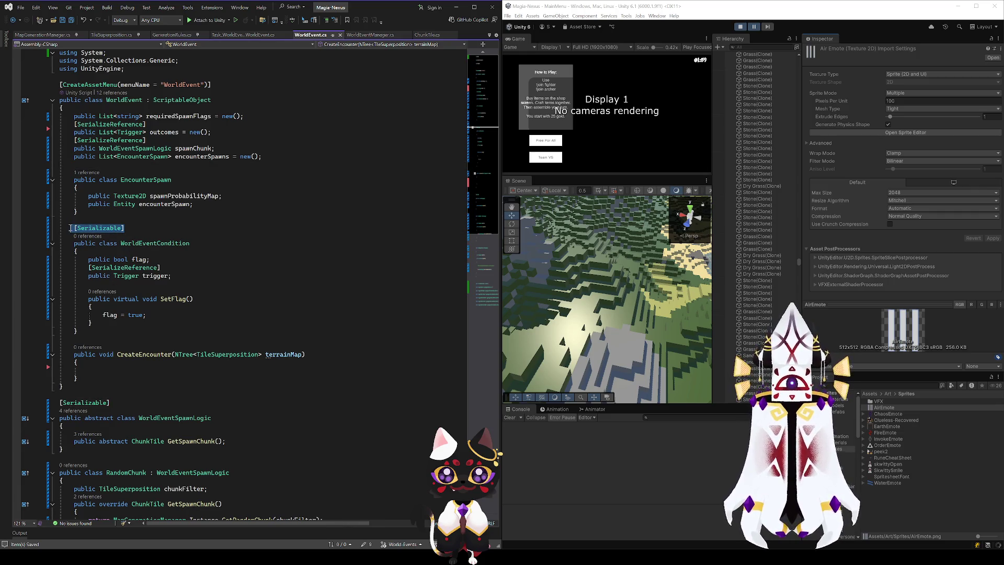
left_click(99, 164)
key("Return")
key("ctrl+v")
key("ctrl+s")
left_click(120, 379)
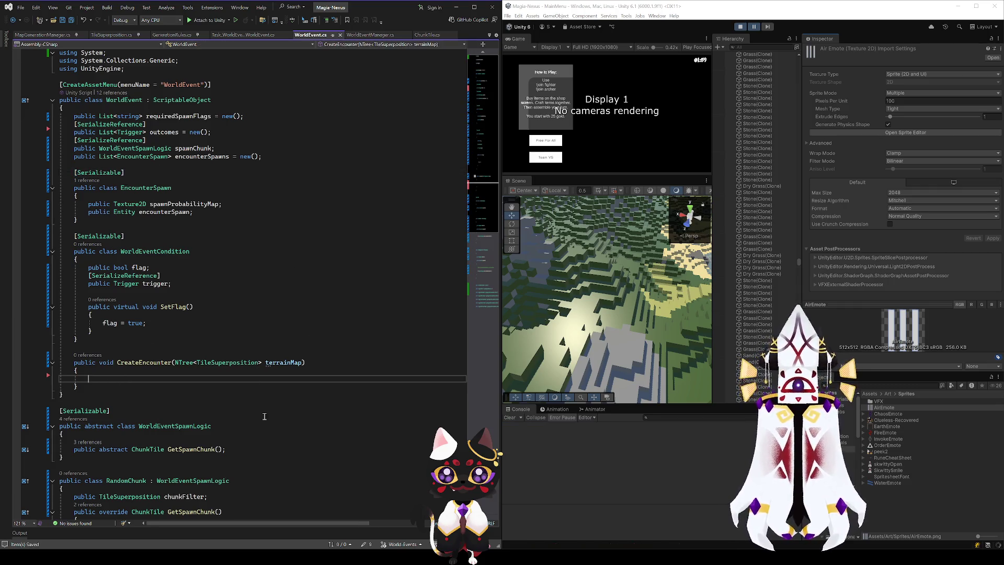
double_click(183, 204)
left_click(336, 282)
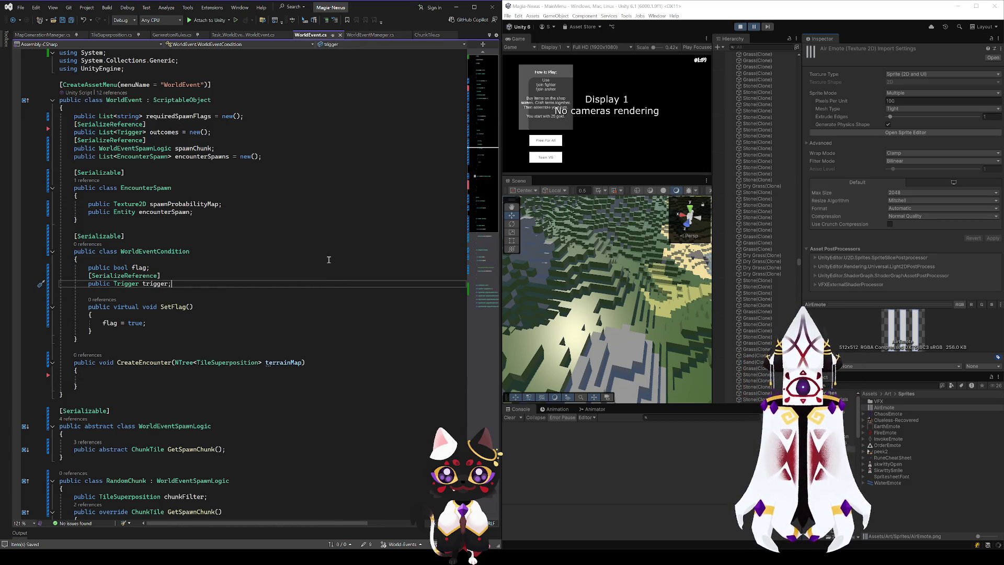
left_click(507, 418)
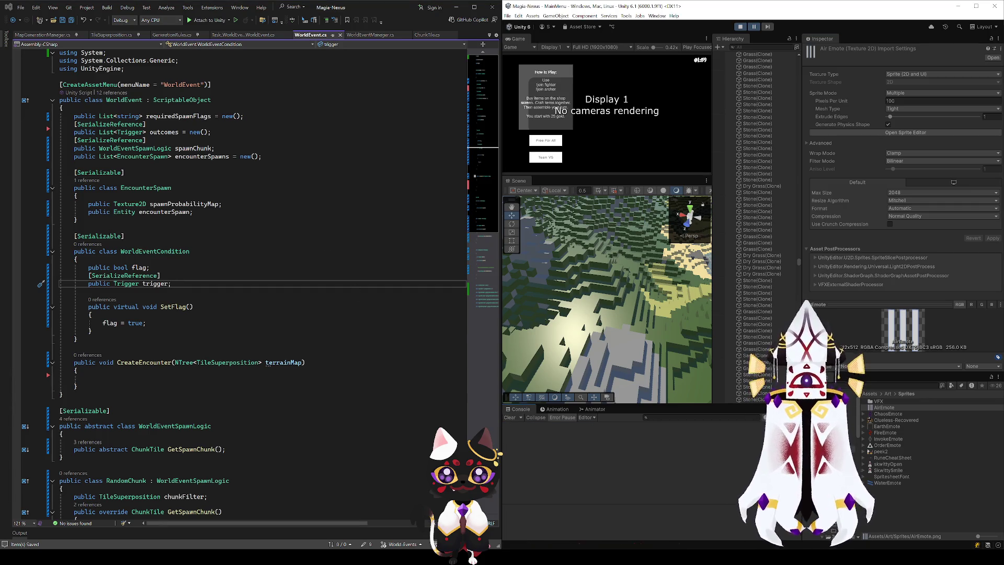
left_click(198, 331)
key("Down")
key("Down")
key("Down")
scroll(197, 386, "down", 8)
scroll(198, 386, "down", 7)
scroll(206, 370, "up", 15)
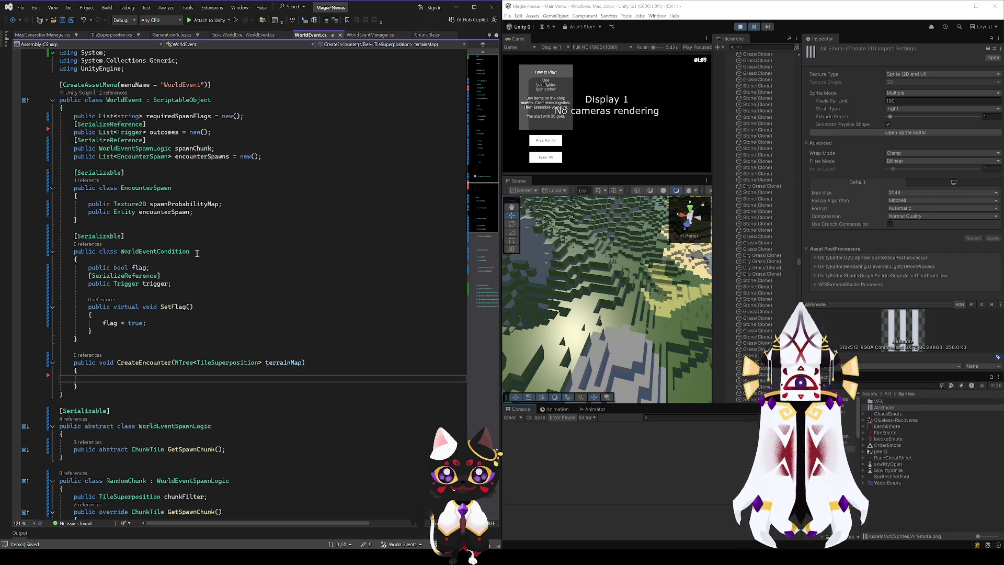
left_click(183, 204)
mouse_move(607, 299)
left_mouse_down()
mouse_move(641, 293)
mouse_move(724, 329)
mouse_move(727, 272)
mouse_move(729, 321)
mouse_move(714, 303)
mouse_move(724, 347)
mouse_move(666, 322)
left_mouse_up()
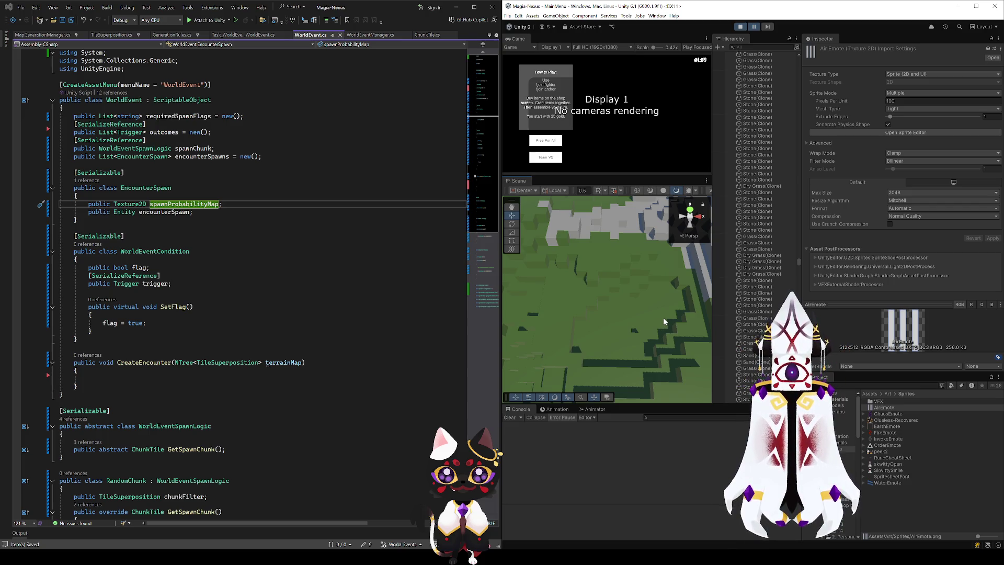
left_click(279, 219)
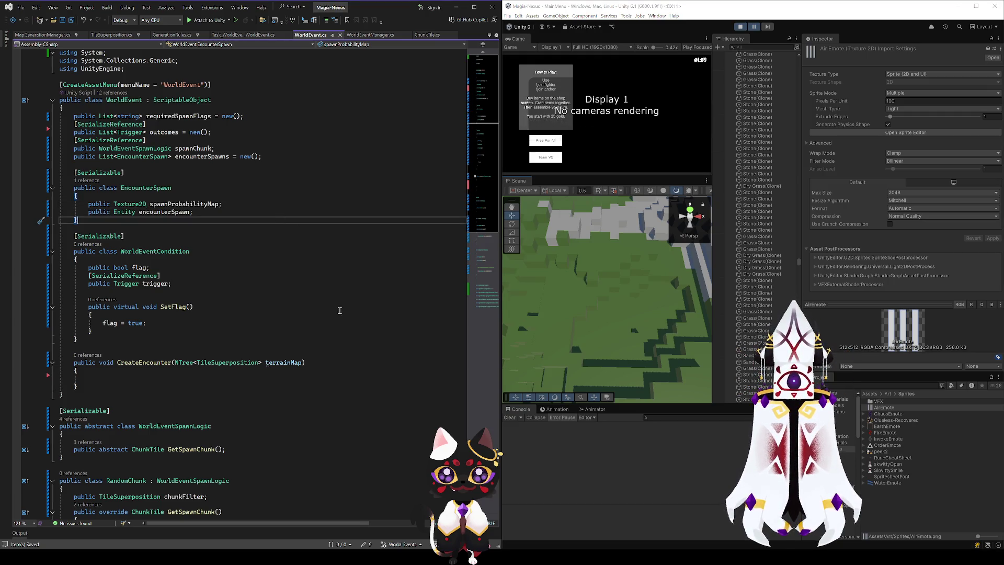
left_click_drag(607, 298, 675, 299)
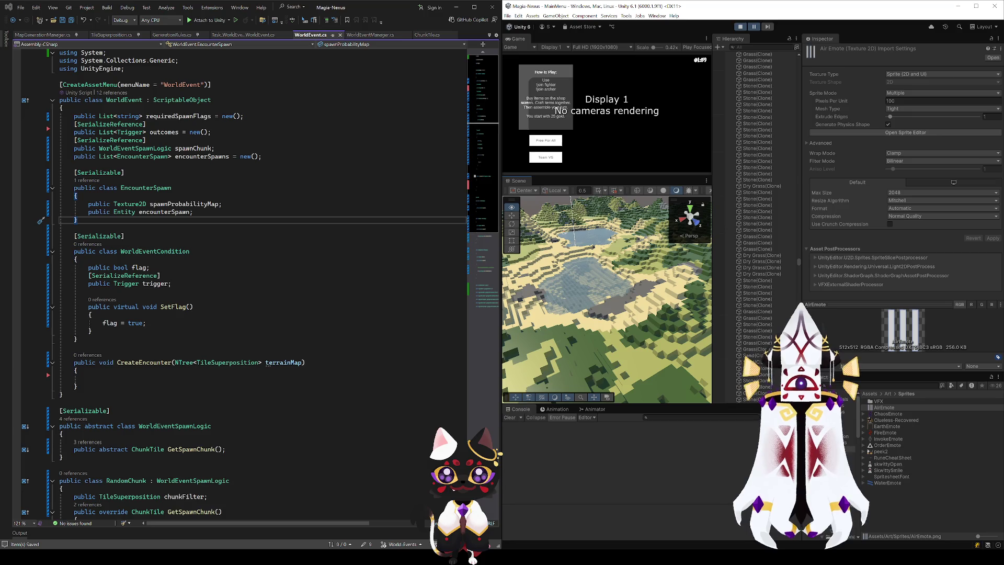
mouse_move(675, 299)
left_mouse_down()
mouse_move(734, 286)
mouse_move(856, 228)
left_mouse_up()
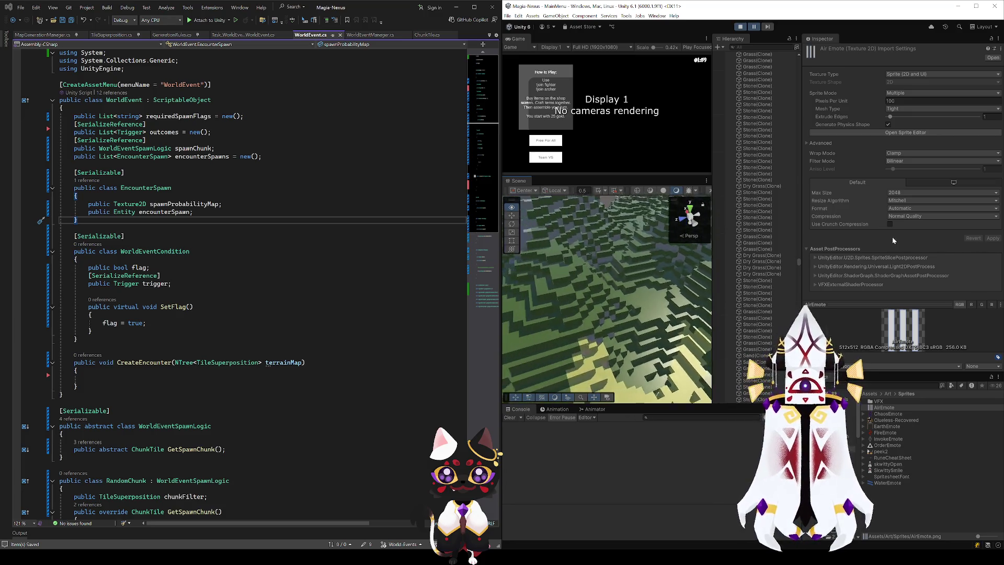
mouse_move(659, 314)
left_mouse_down()
mouse_move(648, 354)
mouse_move(626, 324)
mouse_move(623, 345)
mouse_move(717, 315)
mouse_move(720, 369)
mouse_move(622, 352)
left_mouse_up()
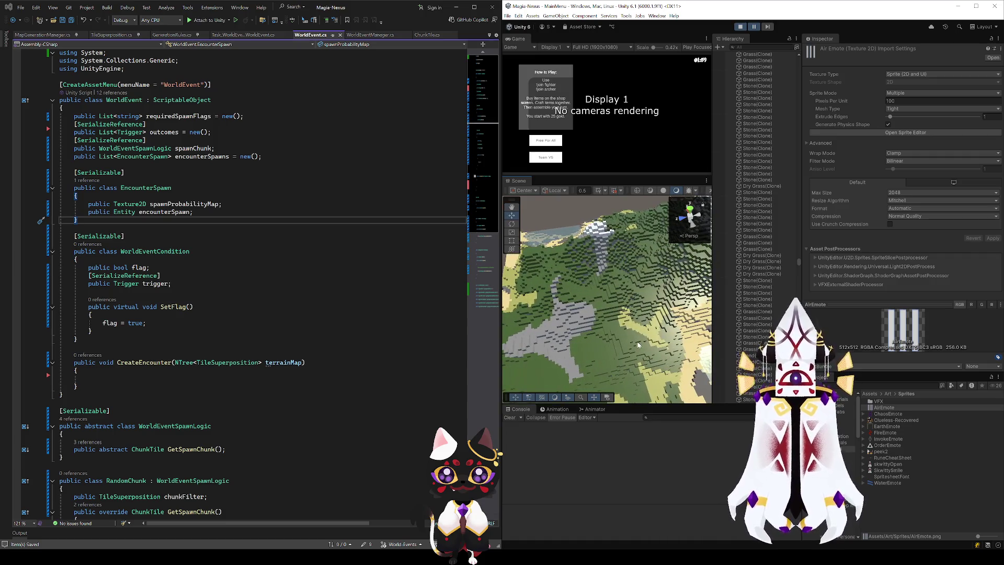
- Review references to requiredSpawnFlags, spawnChunk and WorldEventSpawnLogic across WorldEvent.cs
left_click(178, 116)
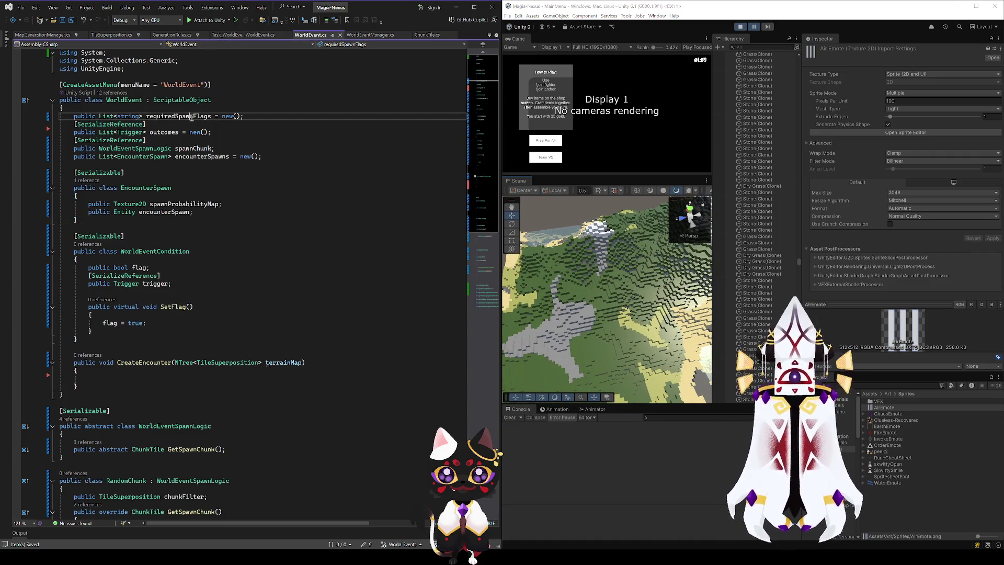
left_click(186, 149)
scroll(230, 256, "down", 16)
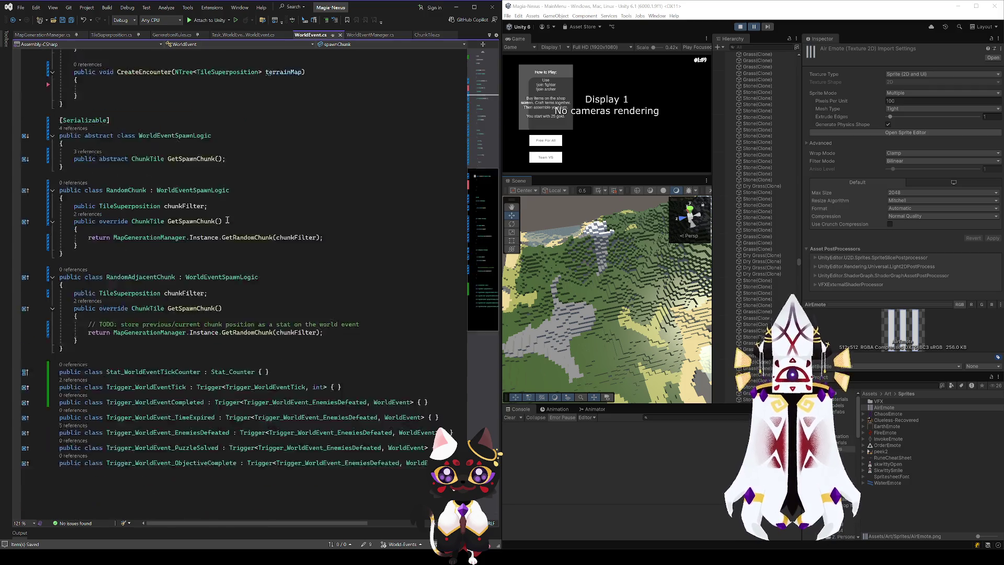
scroll(230, 255, "up", 16)
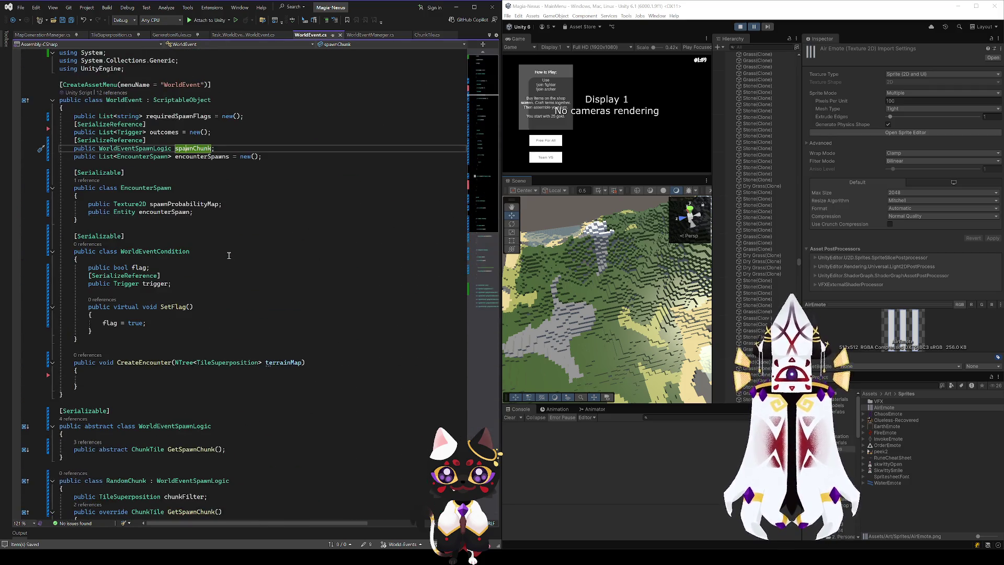
left_click(146, 148)
scroll(288, 308, "down", 3)
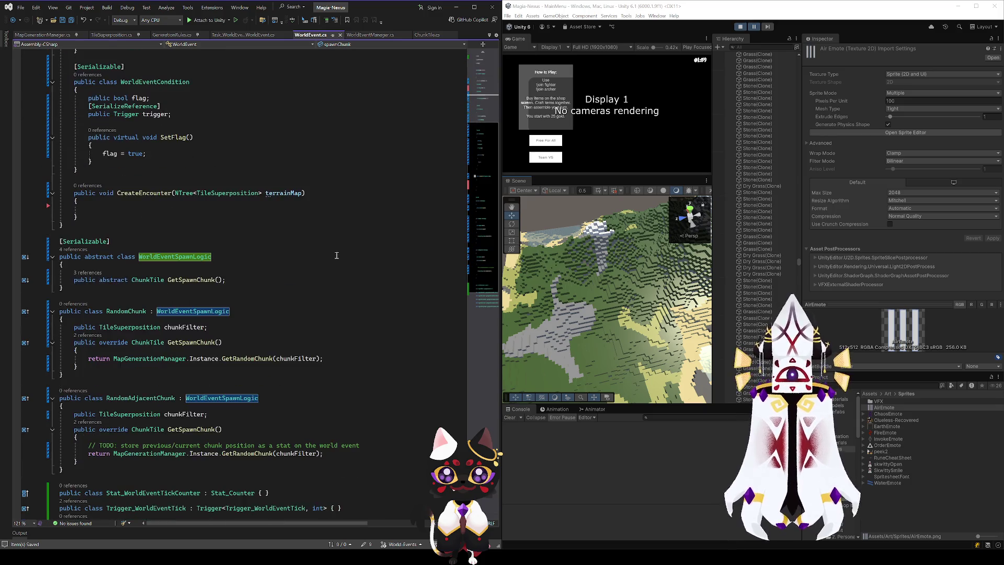
scroll(288, 308, "down", 1)
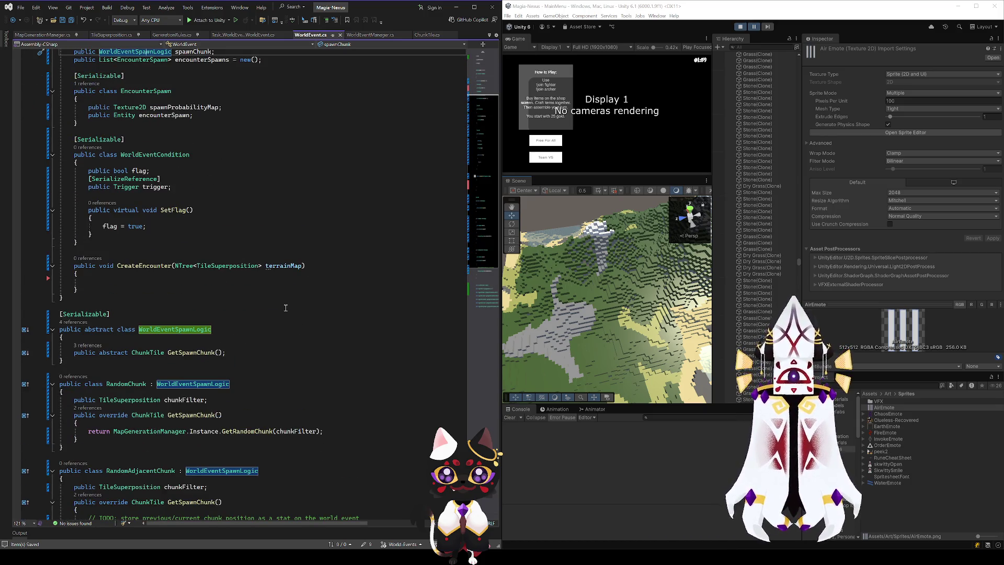
scroll(285, 308, "down", 7)
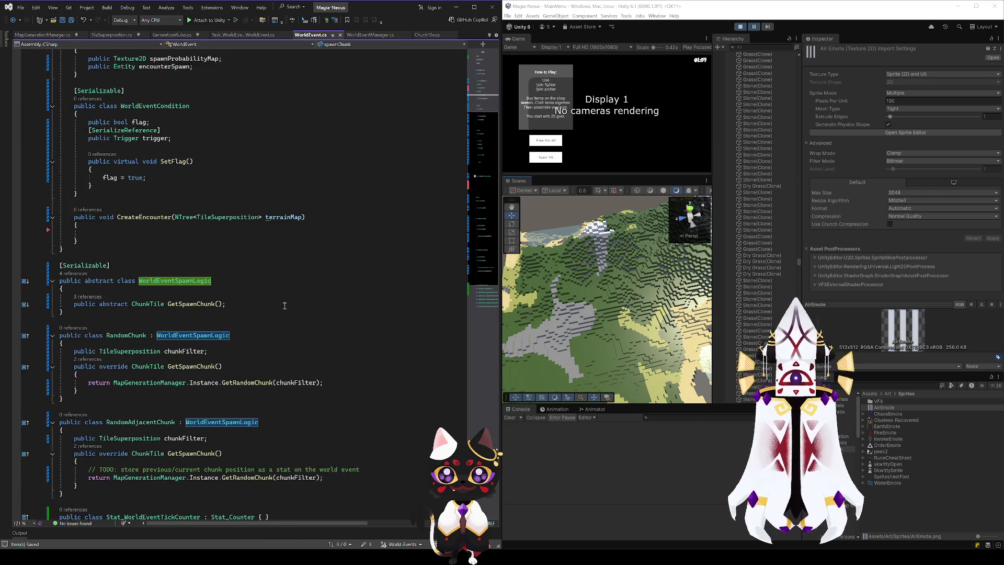
scroll(265, 298, "up", 11)
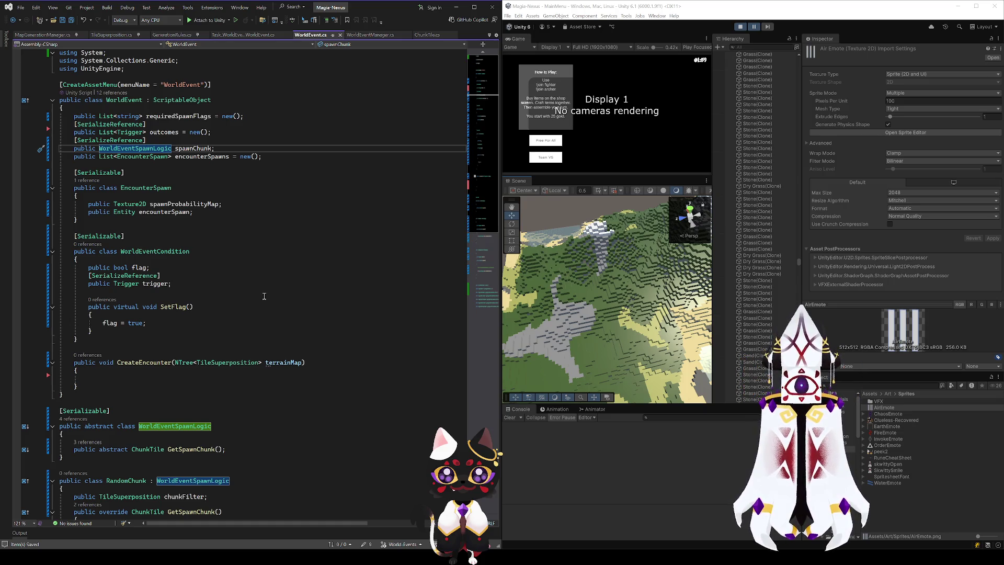
- Check the spawnChunk and encounterSpawn fields, then return to the Obsidian World Event Graph canvas
left_click(187, 149)
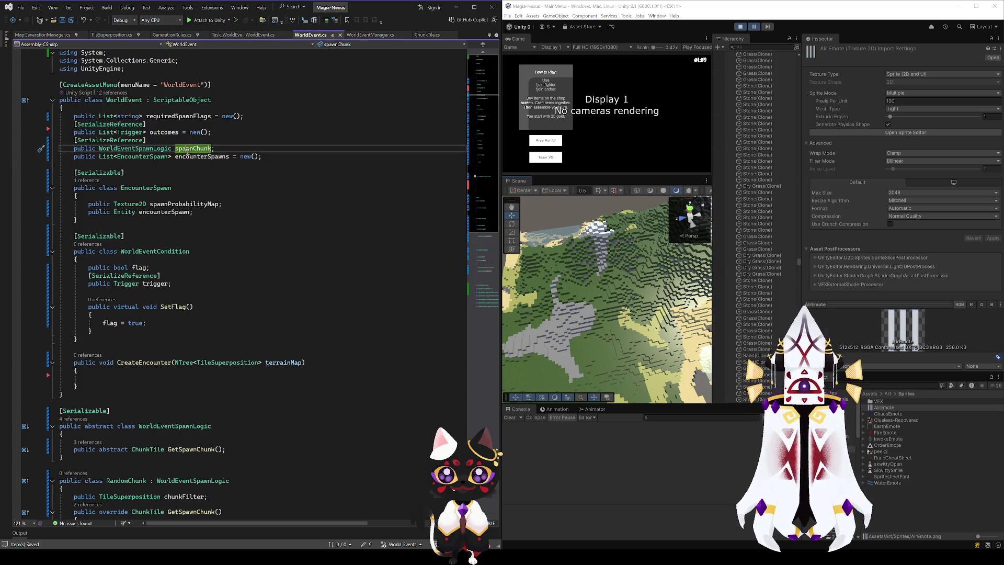
left_click(312, 212)
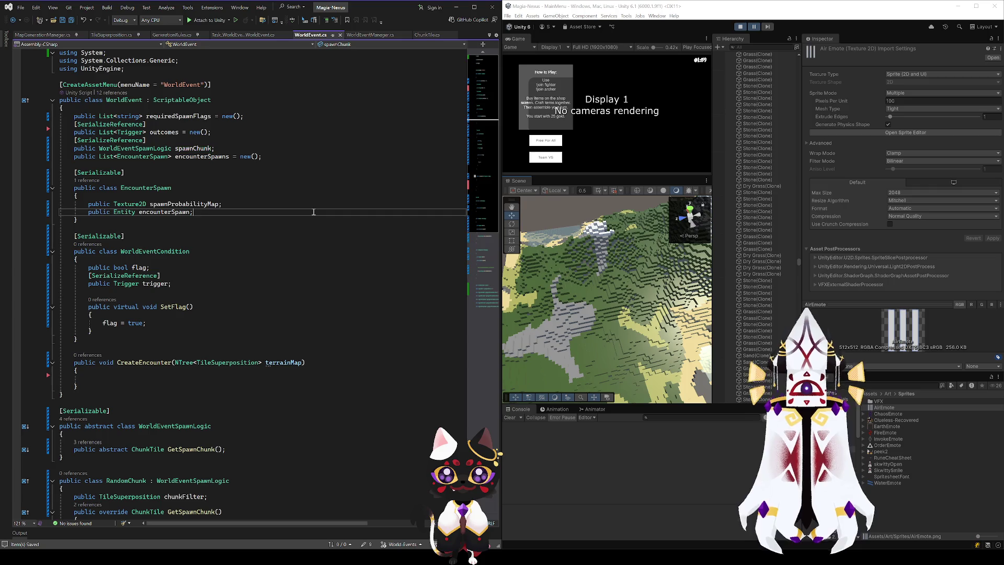
scroll(346, 264, "down", 3)
scroll(347, 264, "up", 3)
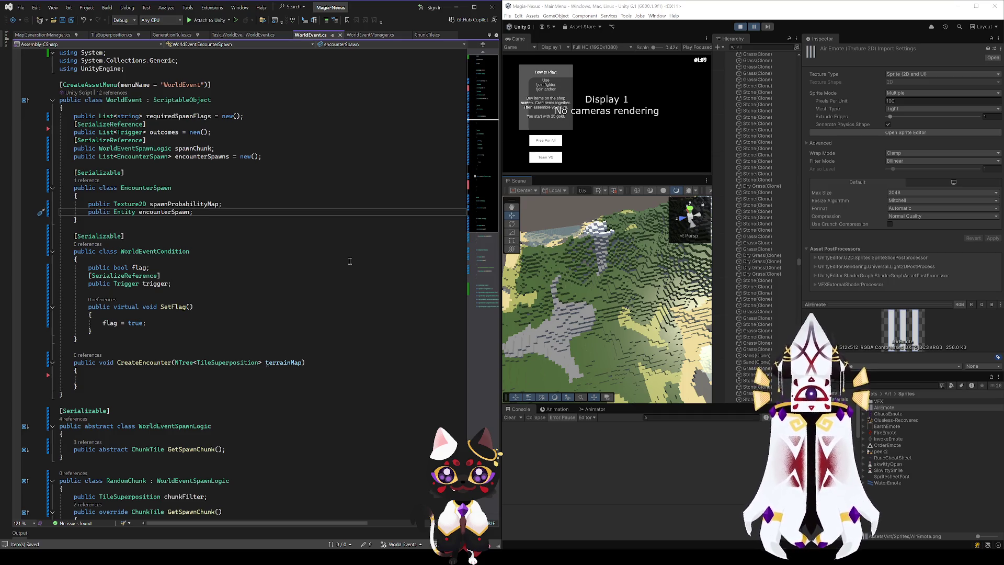
key("alt+Tab")
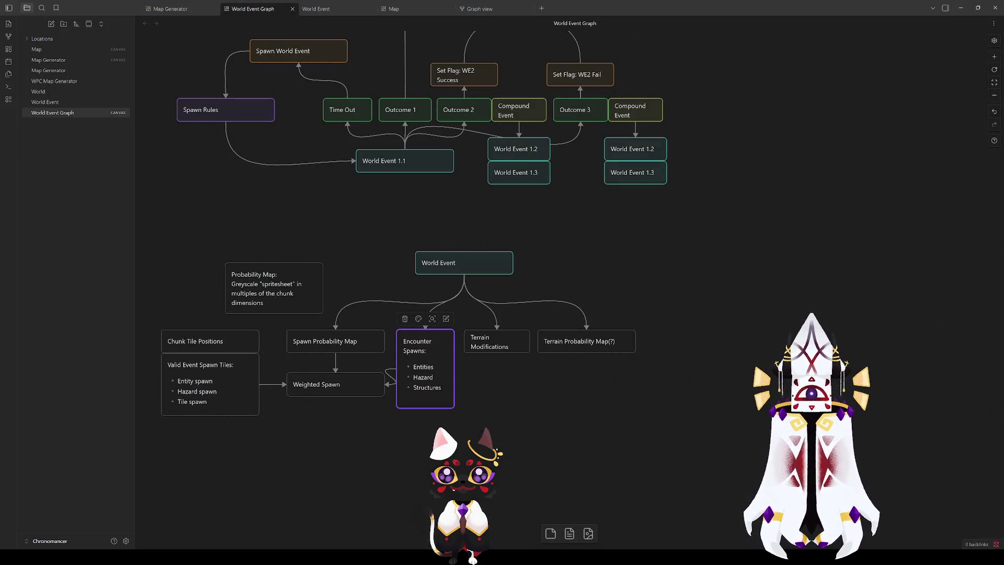
scroll(896, 181, "up", 5)
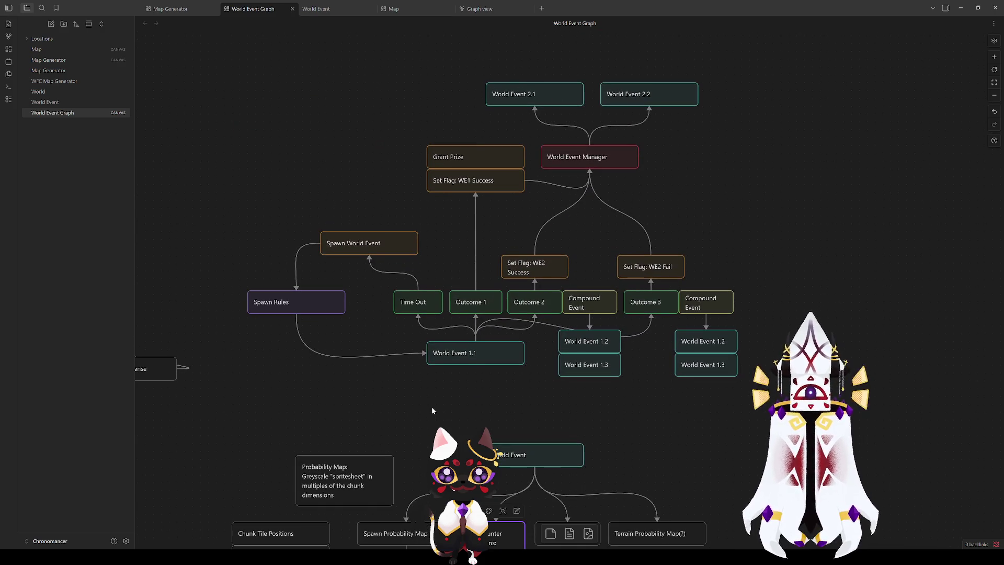
scroll(811, 314, "down", 5)
mouse_move(753, 453)
left_mouse_down()
mouse_move(697, 412)
mouse_move(190, 208)
mouse_move(720, 429)
left_mouse_up()
left_click(622, 327)
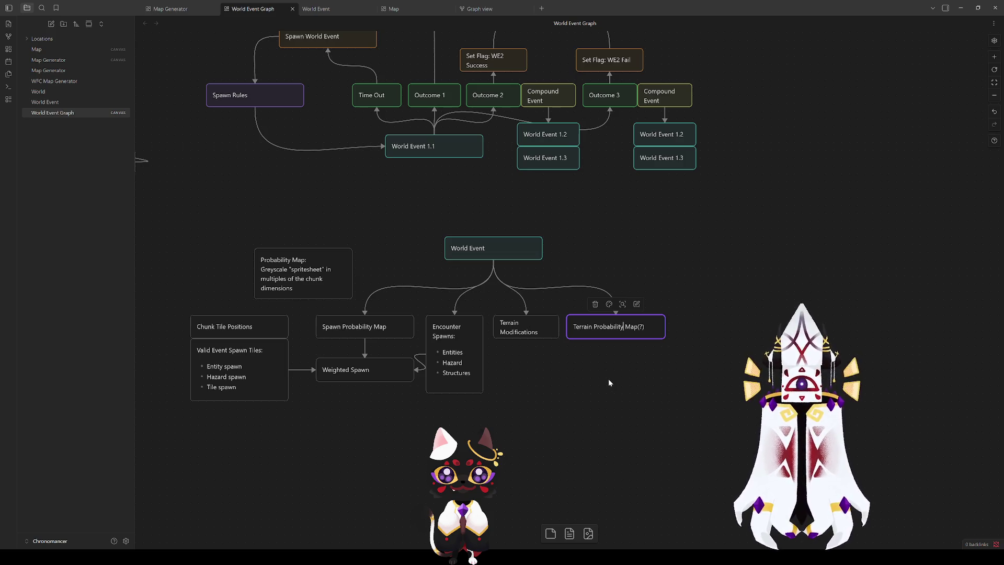
type("N")
key("Return")
type("N")
key("BackSpace")
key("BackSpace")
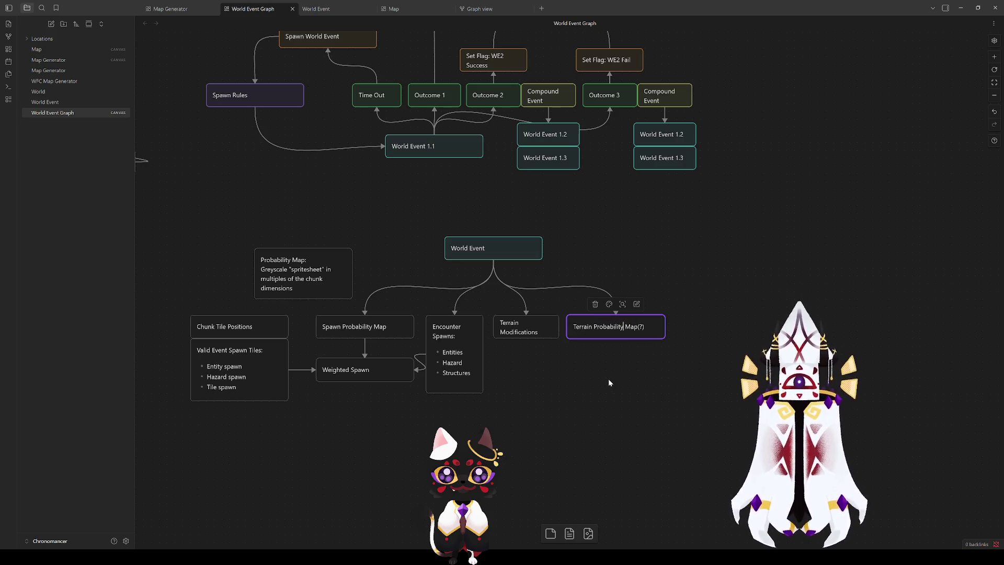
left_click(607, 379)
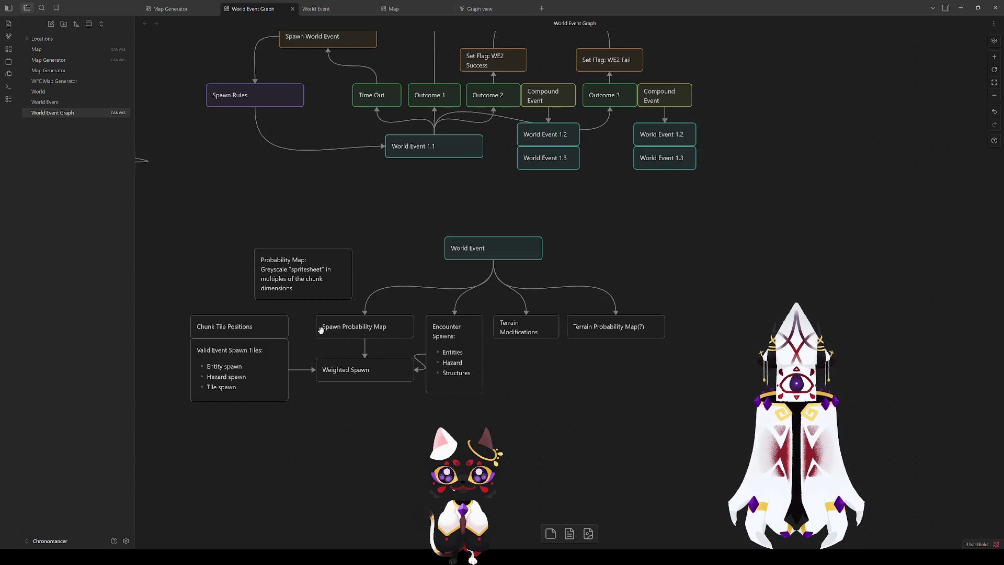